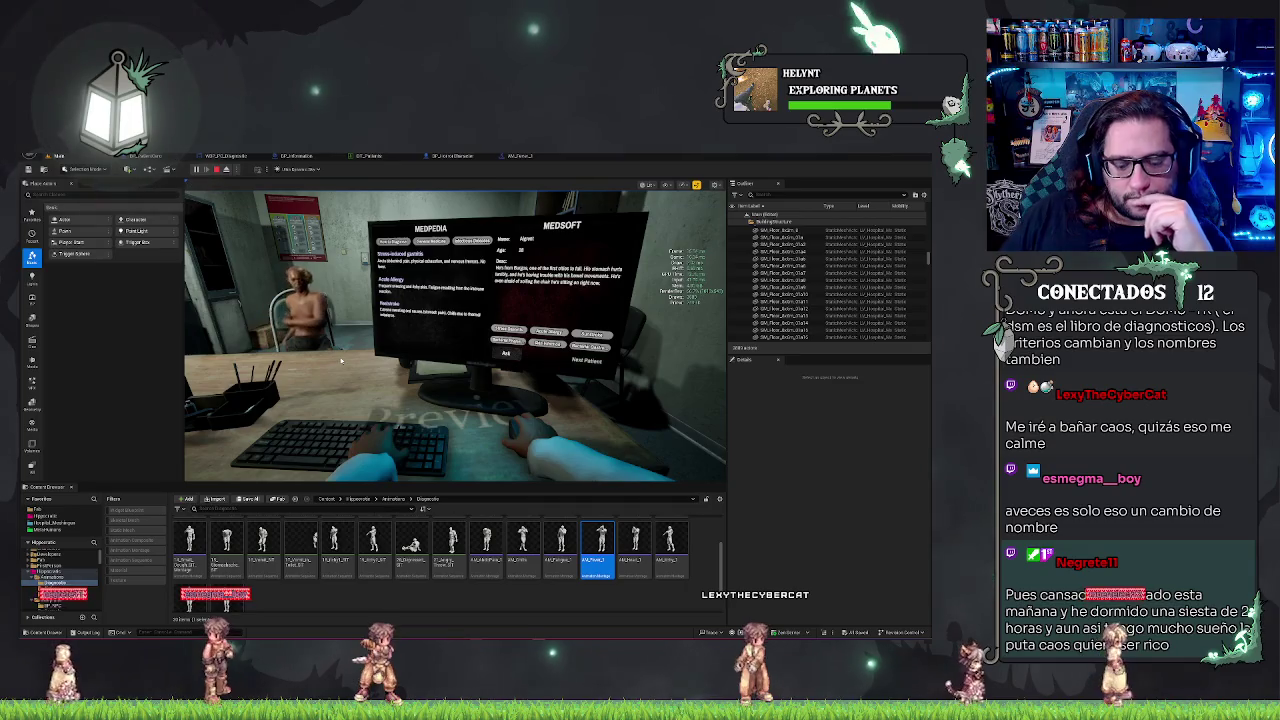
End the play test and open BP_PatientCore's event graph with its REMOVE node selected.
{"action": "key", "text": "Escape"}
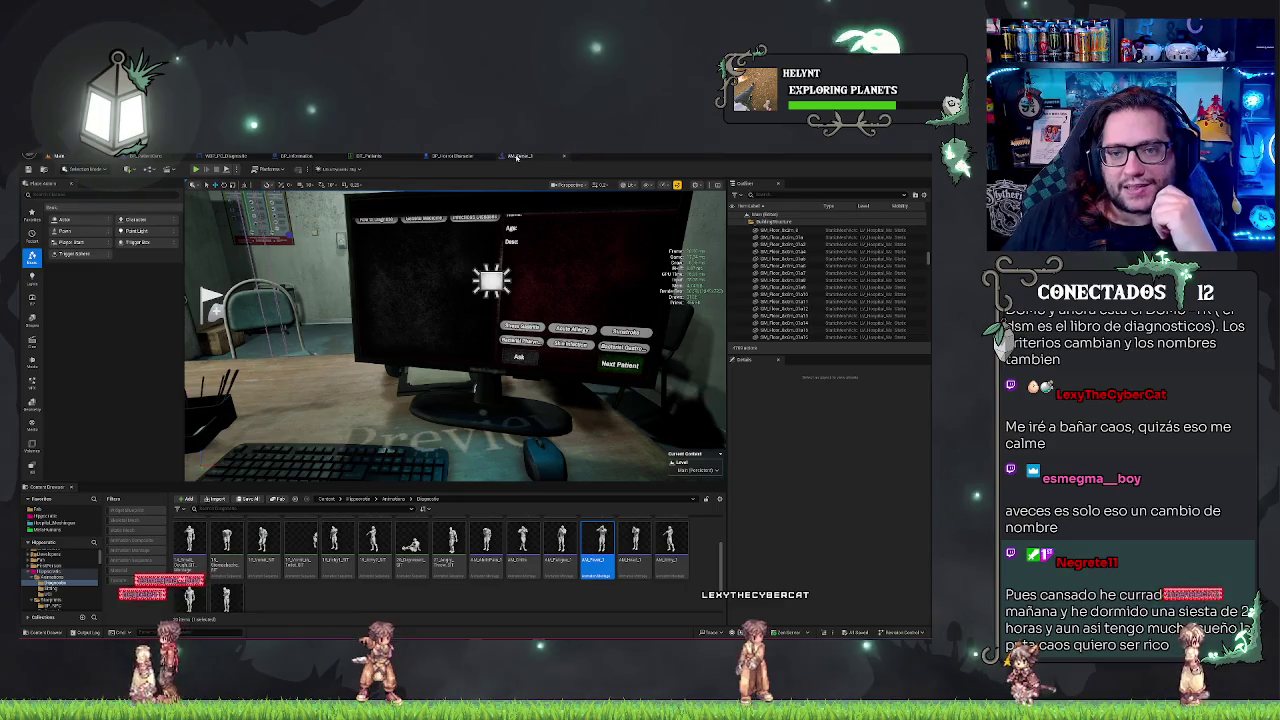
{"action": "left_click", "coordinate": [372, 156]}
{"action": "left_click", "coordinate": [335, 272]}
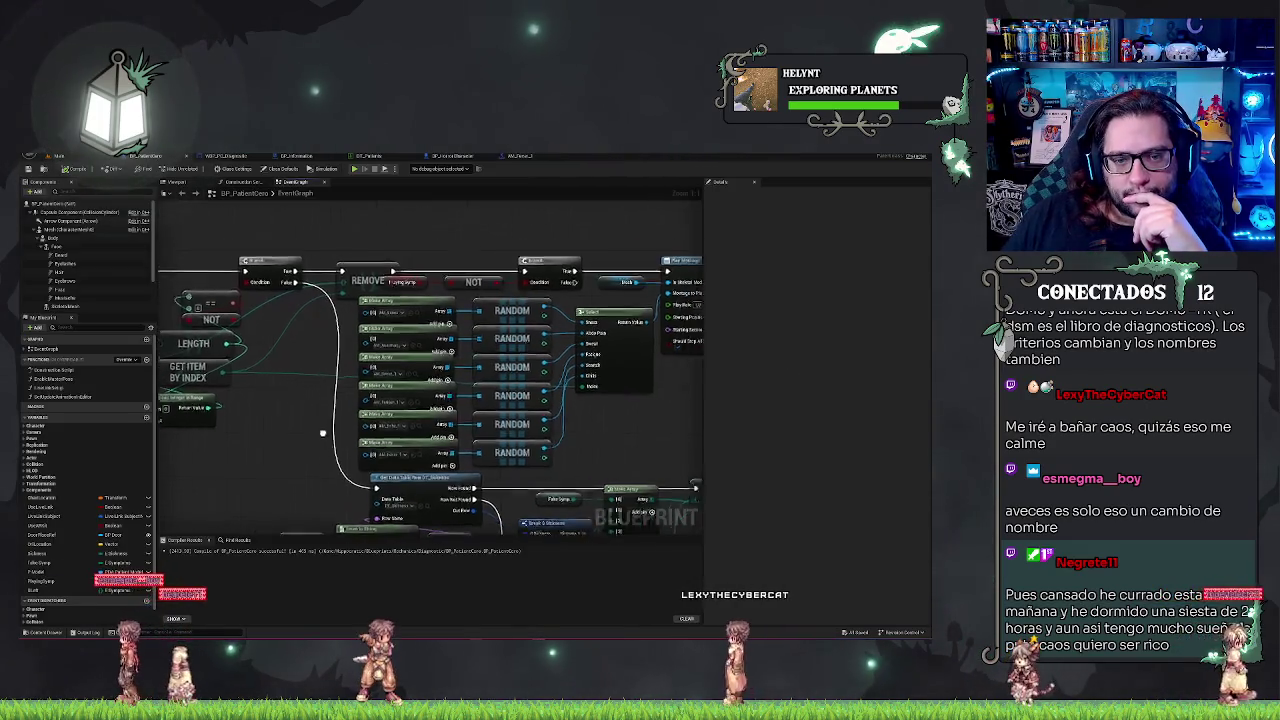
Promote the Random Integer in Range return value to a new integer variable named 'Rand'.
{"action": "left_click", "coordinate": [305, 386]}
{"action": "left_click", "coordinate": [285, 412]}
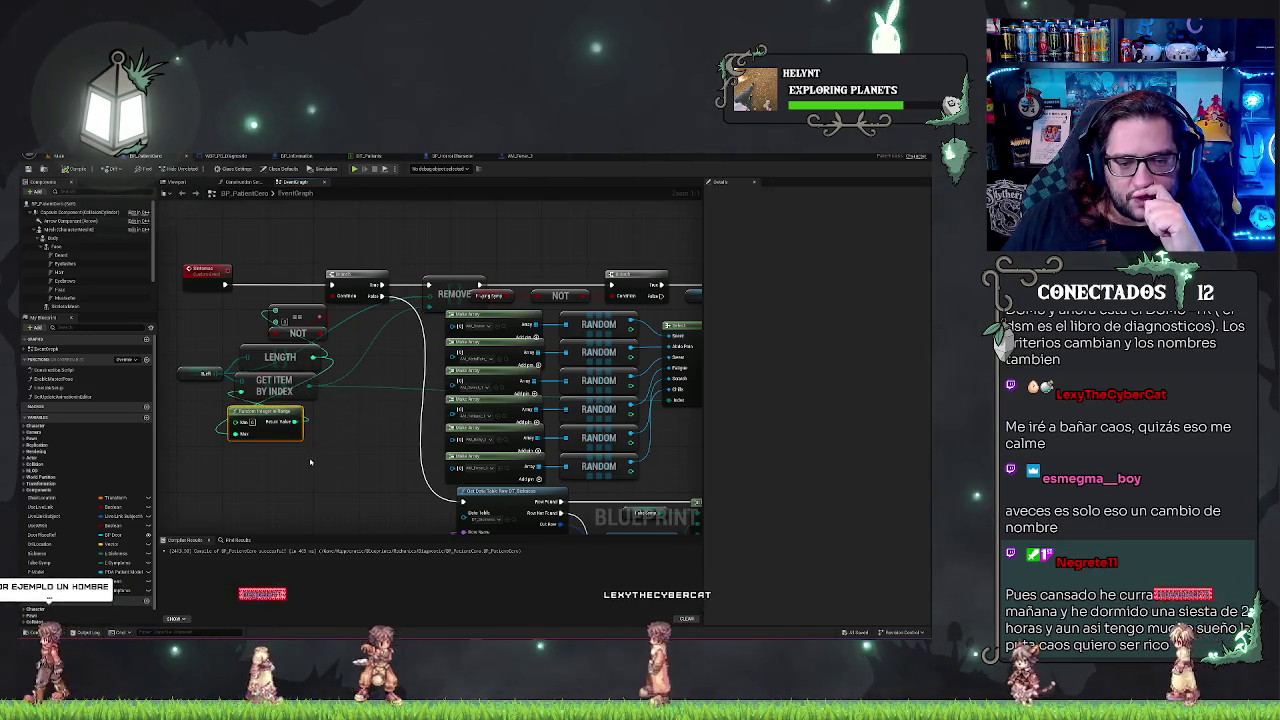
{"action": "mouse_move", "coordinate": [277, 415]}
{"action": "left_mouse_down"}
{"action": "mouse_move", "coordinate": [232, 378]}
{"action": "mouse_move", "coordinate": [312, 455]}
{"action": "mouse_move", "coordinate": [277, 437]}
{"action": "mouse_move", "coordinate": [275, 420]}
{"action": "mouse_move", "coordinate": [255, 430]}
{"action": "mouse_move", "coordinate": [276, 428]}
{"action": "mouse_move", "coordinate": [272, 414]}
{"action": "mouse_move", "coordinate": [270, 434]}
{"action": "mouse_move", "coordinate": [272, 405]}
{"action": "mouse_move", "coordinate": [282, 410]}
{"action": "left_mouse_up"}
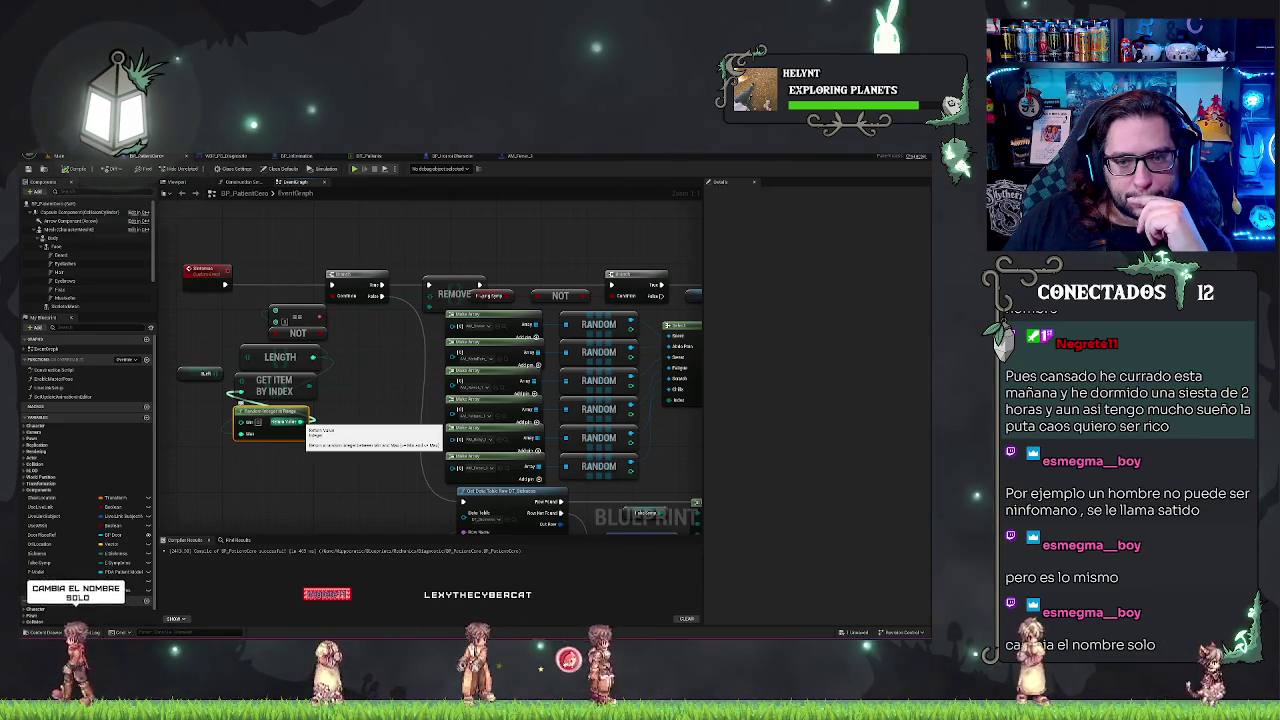
{"action": "mouse_move", "coordinate": [299, 421]}
{"action": "left_mouse_down"}
{"action": "mouse_move", "coordinate": [291, 408]}
{"action": "mouse_move", "coordinate": [332, 437]}
{"action": "left_mouse_up"}
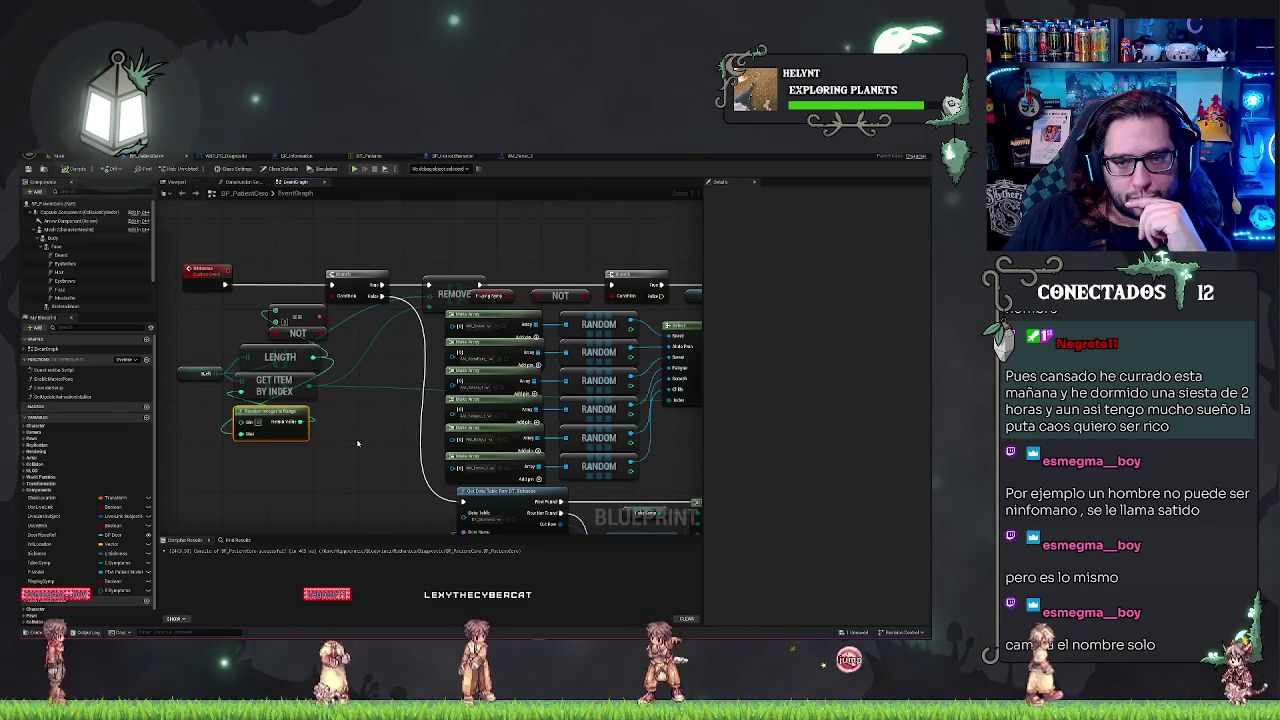
{"action": "left_click_drag", "start_coordinate": [299, 421], "coordinate": [265, 292]}
{"action": "left_click", "coordinate": [147, 416]}
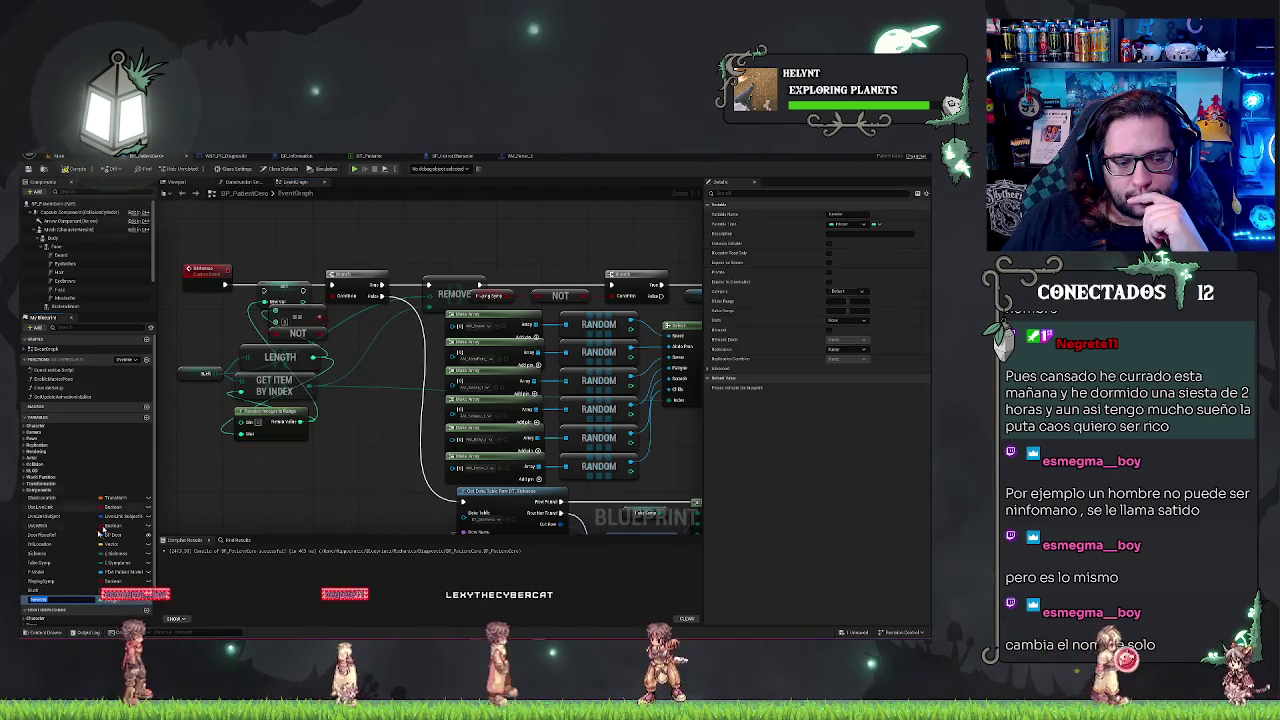
{"action": "type", "text": "Rand"}
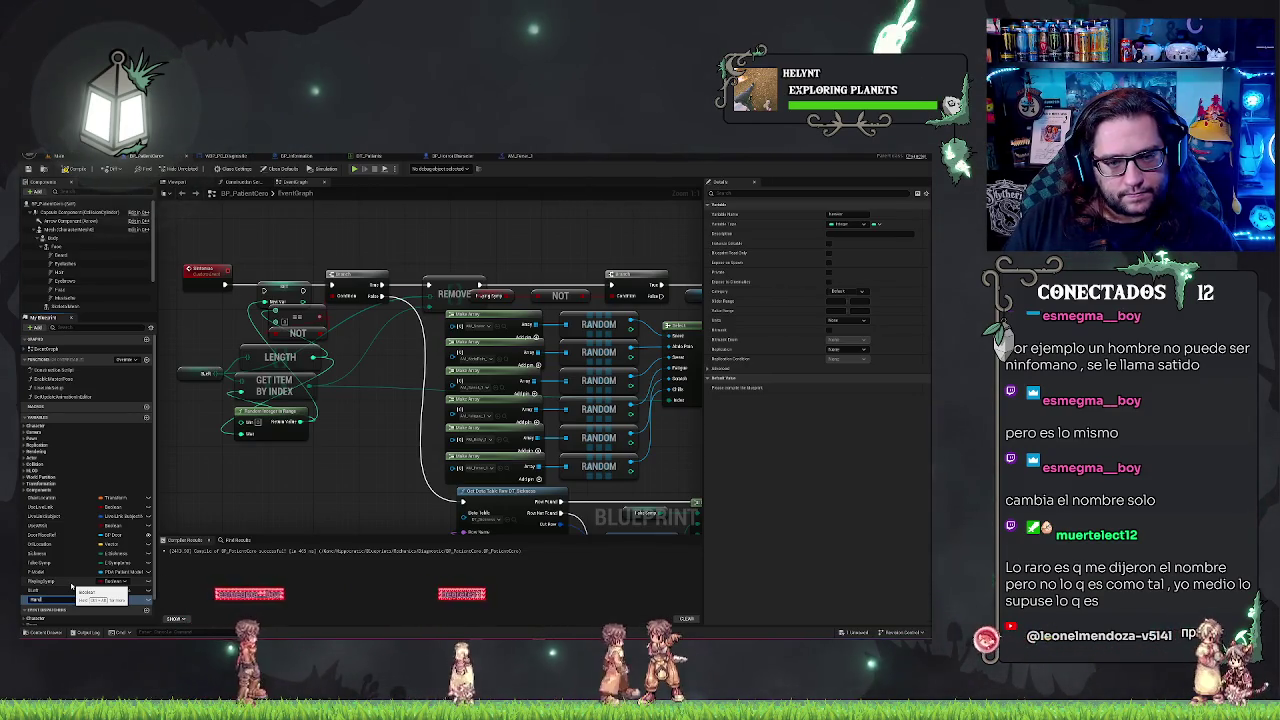
{"action": "key", "text": "Return"}
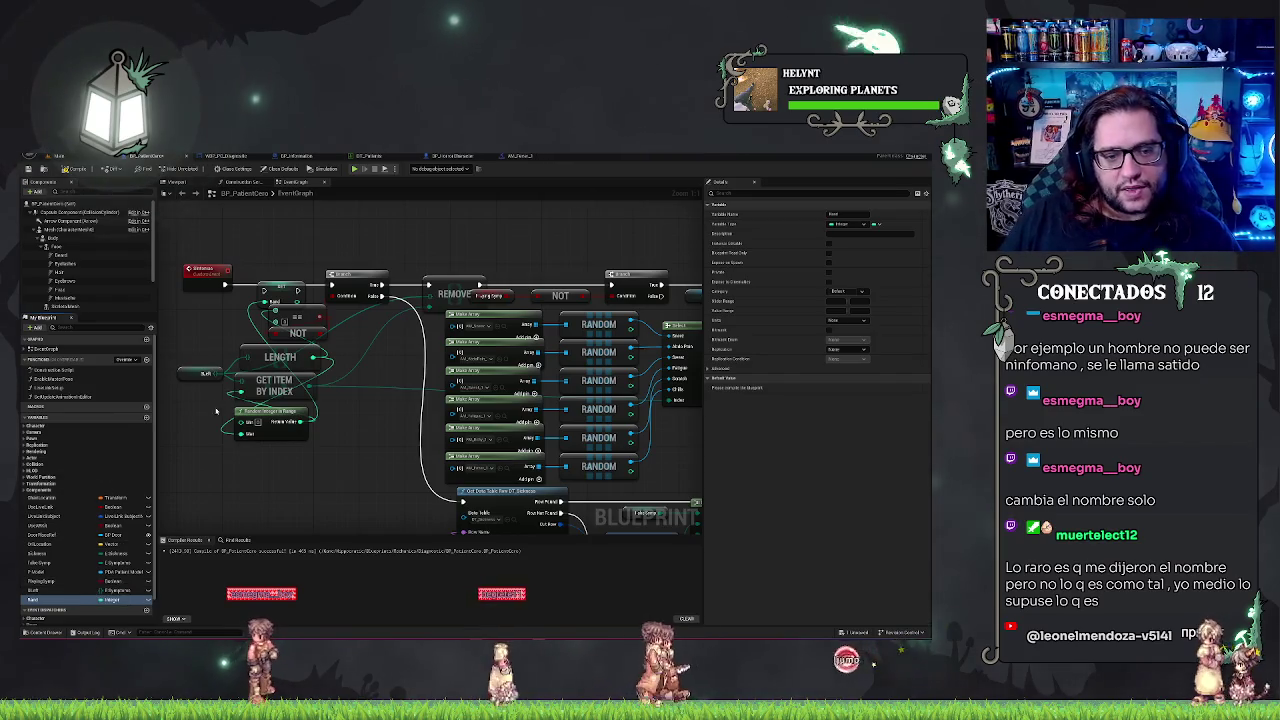
{"action": "left_click_drag", "start_coordinate": [213, 381], "coordinate": [204, 443]}
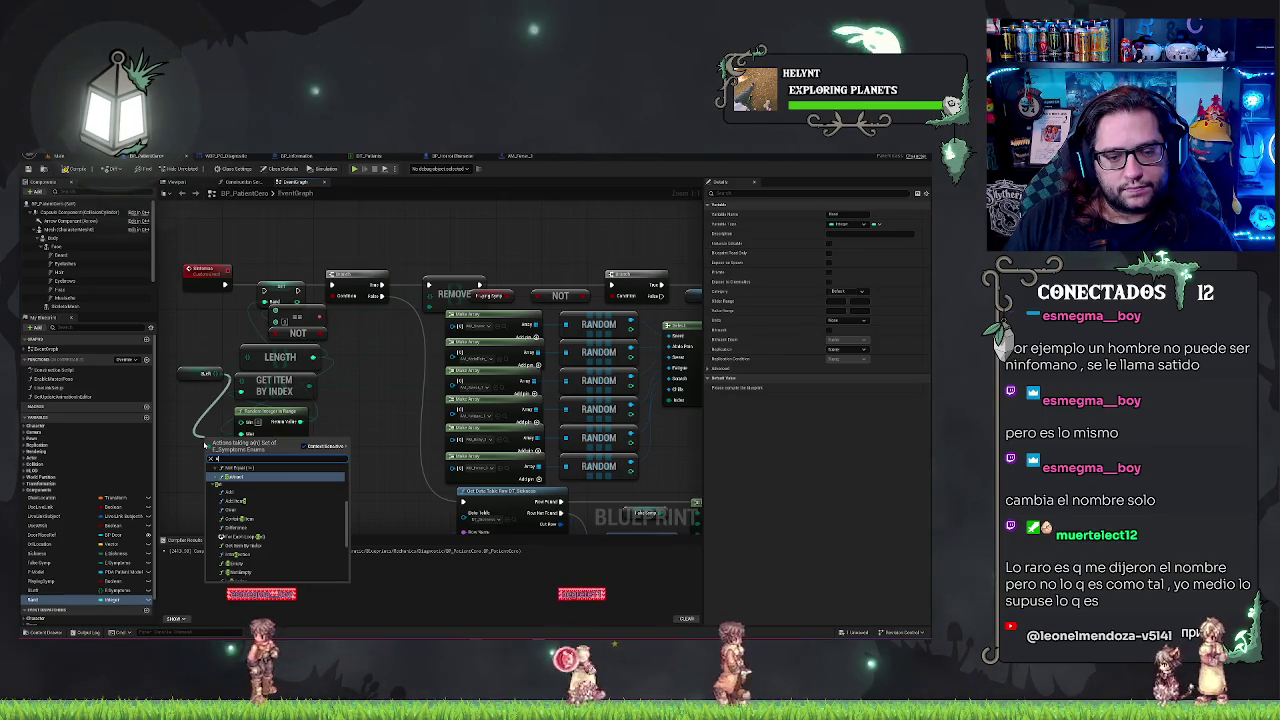
Position the SET Rand node and duplicate the Get Item By Index node beside it.
{"action": "type", "text": "d"}
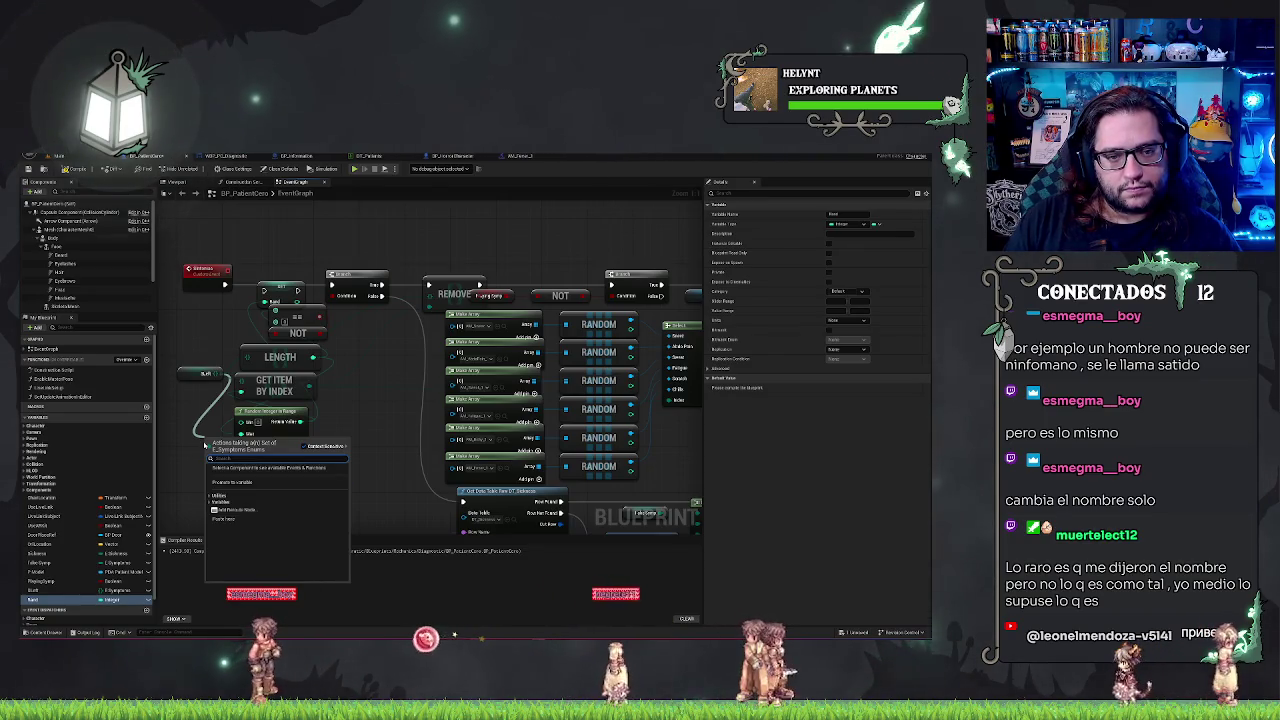
{"action": "key", "text": "Escape"}
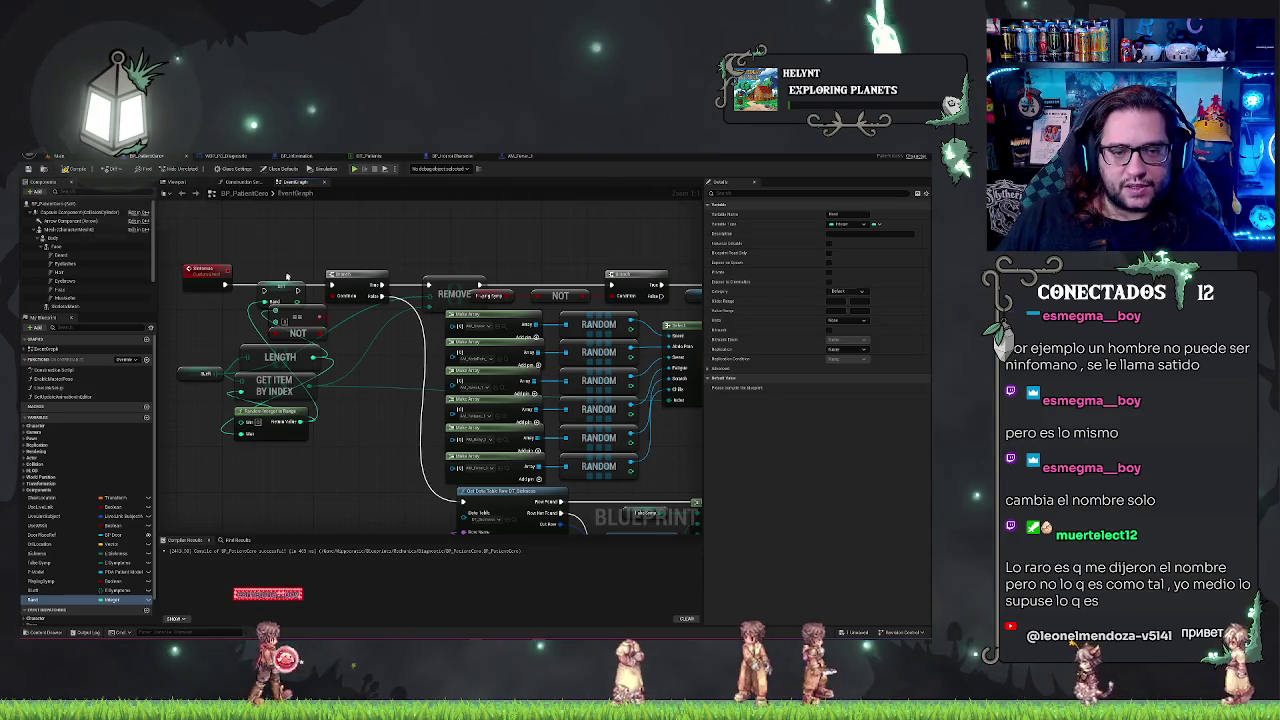
{"action": "left_click_drag", "start_coordinate": [281, 287], "coordinate": [280, 277]}
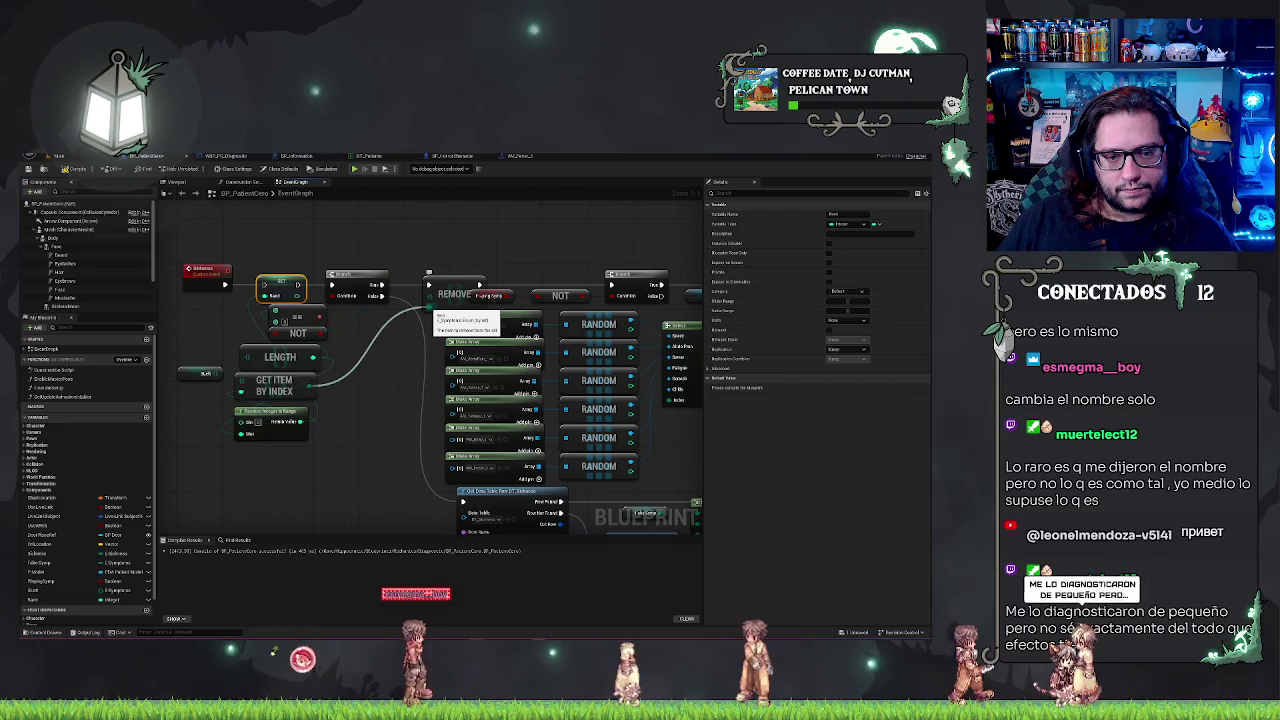
{"action": "left_click", "coordinate": [273, 383]}
{"action": "key", "text": "ctrl+c"}
{"action": "key", "text": "ctrl+v"}
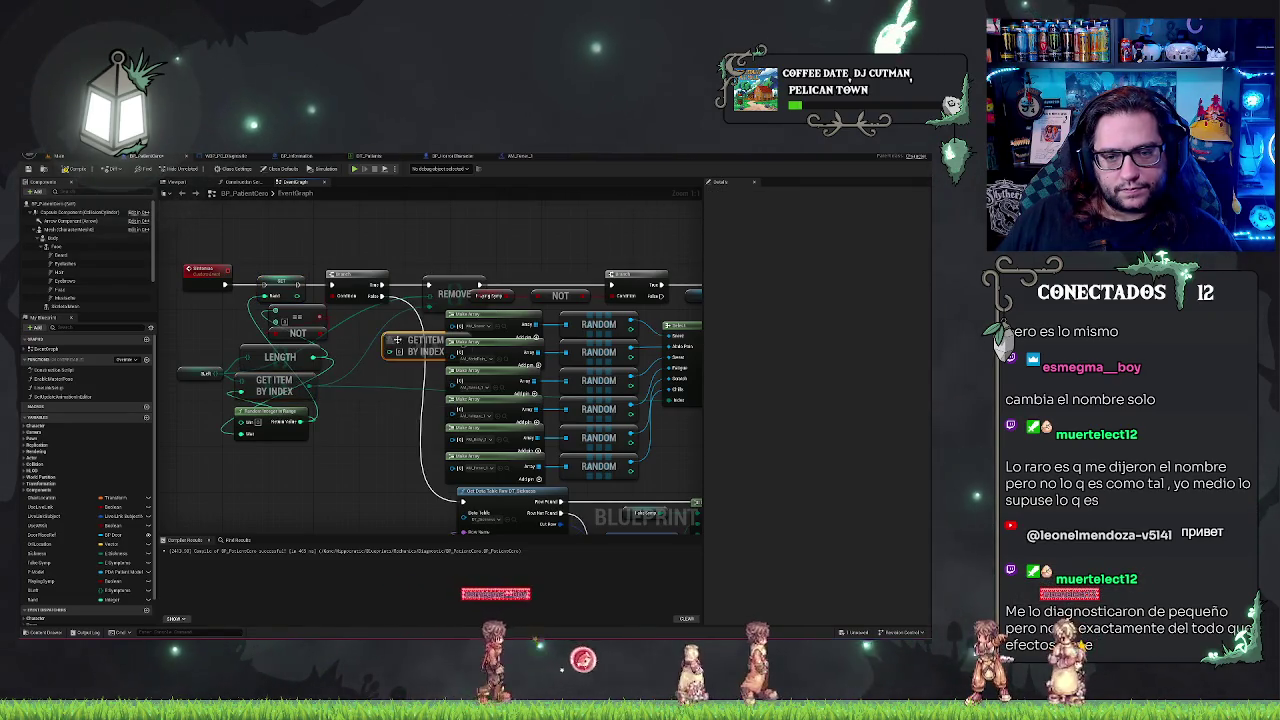
{"action": "left_click_drag", "start_coordinate": [348, 334], "coordinate": [208, 373]}
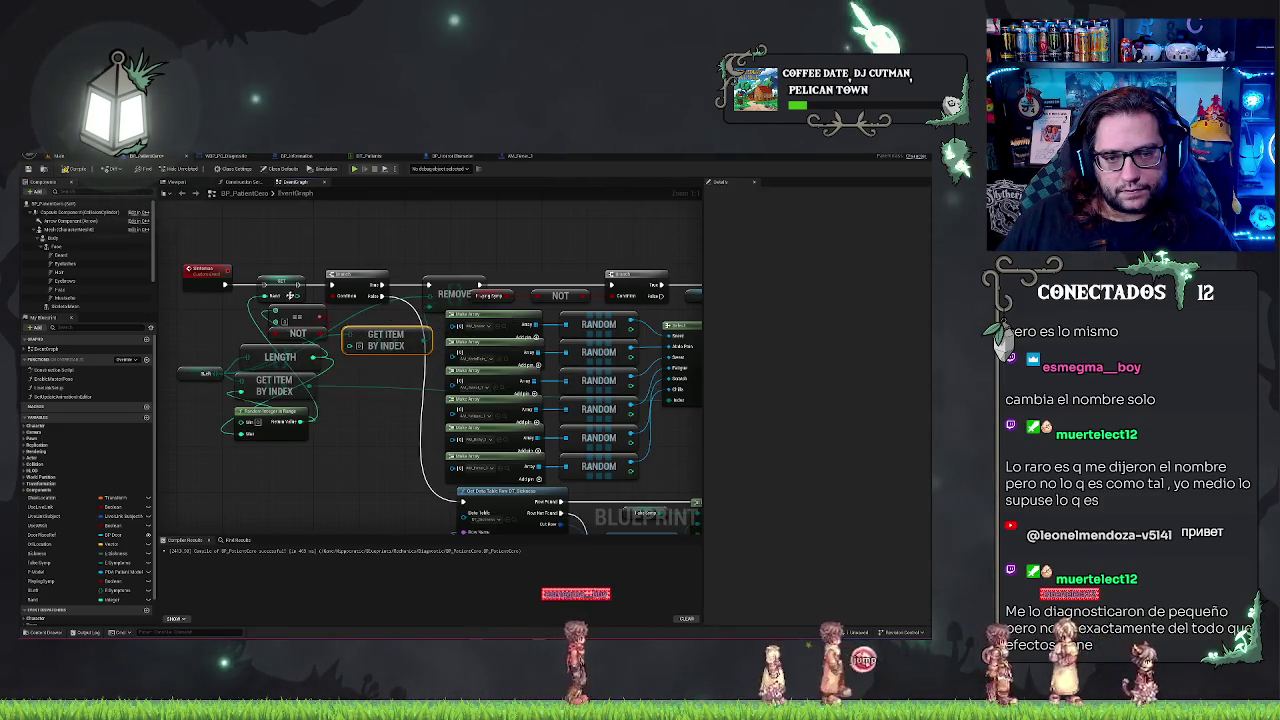
{"action": "left_click", "coordinate": [348, 347]}
Rewire the event's execution through SET Rand, compile, and delete the extra Get Item By Index node.
{"action": "left_click_drag", "start_coordinate": [224, 284], "coordinate": [252, 288]}
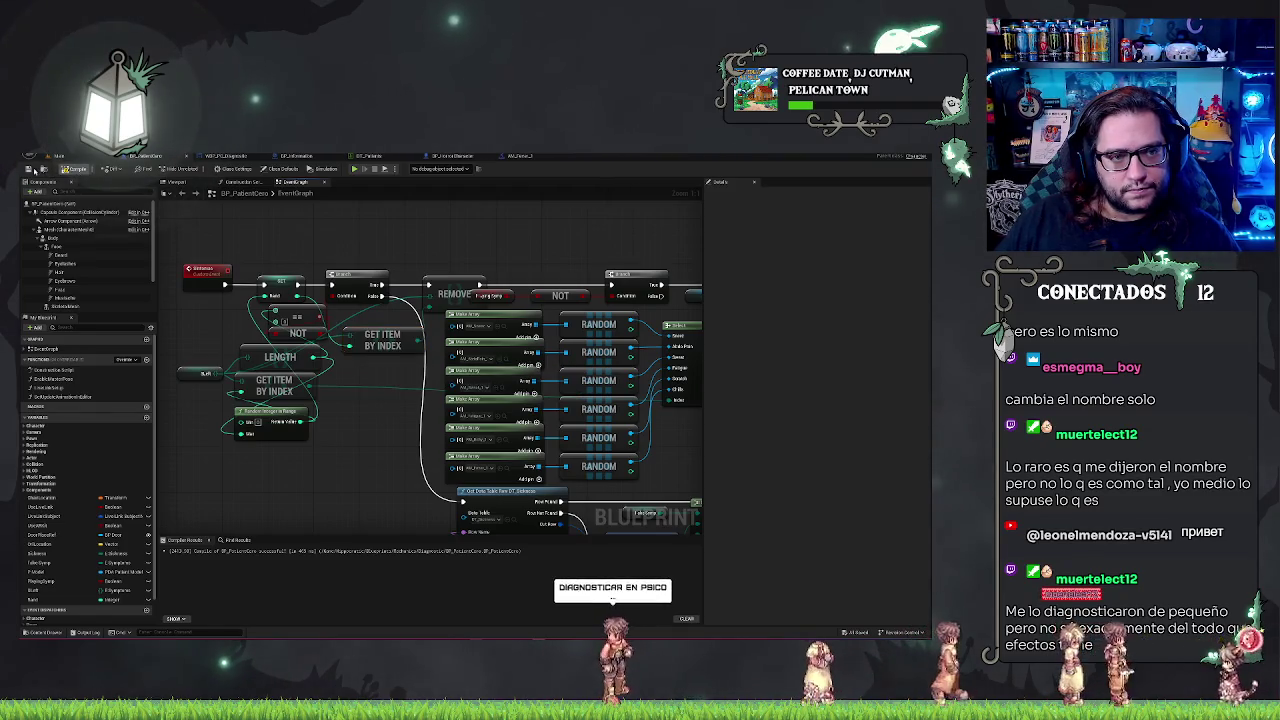
{"action": "left_click", "coordinate": [29, 169]}
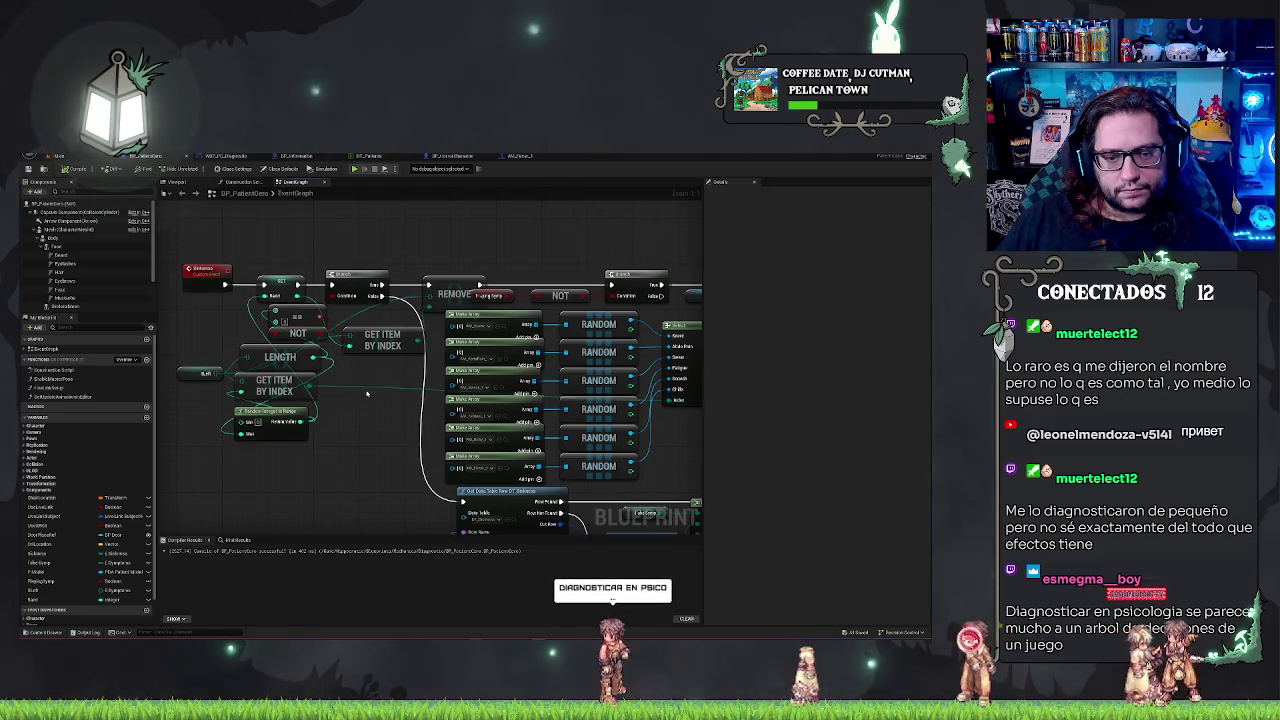
{"action": "left_click_drag", "start_coordinate": [393, 443], "coordinate": [315, 429]}
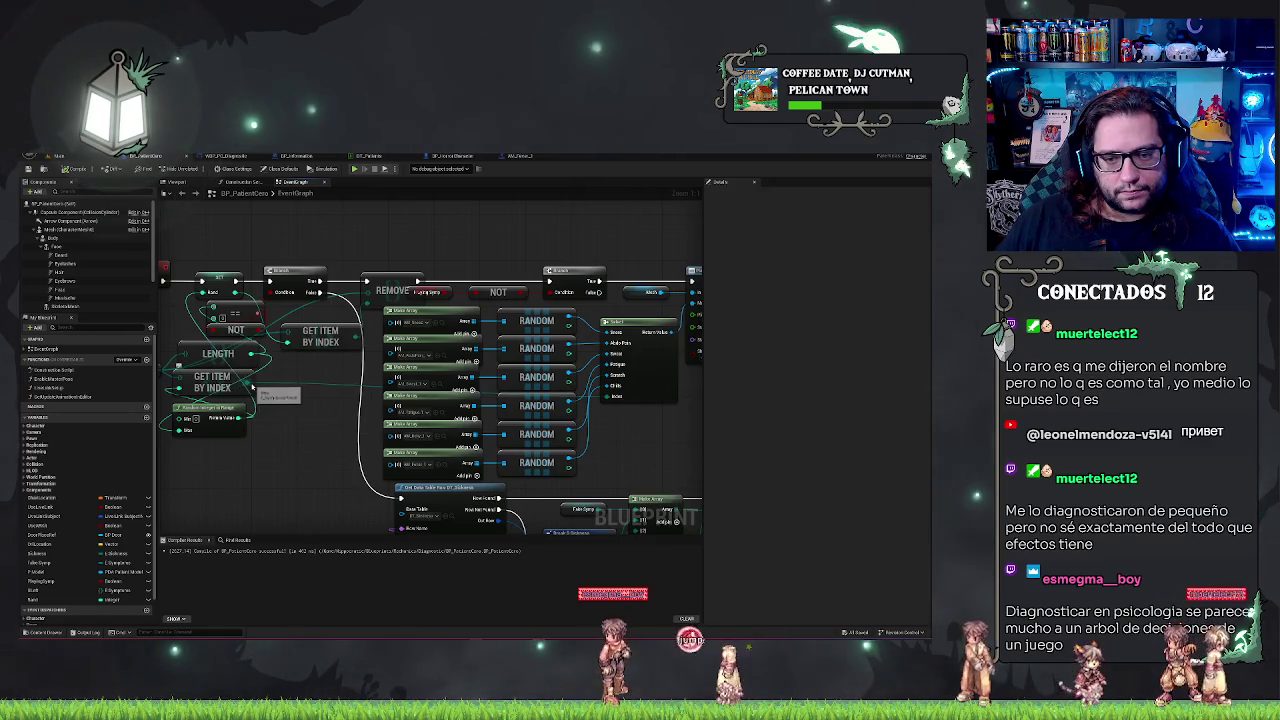
{"action": "mouse_move", "coordinate": [348, 338]}
{"action": "left_mouse_down"}
{"action": "mouse_move", "coordinate": [583, 397]}
{"action": "mouse_move", "coordinate": [580, 415]}
{"action": "left_mouse_up"}
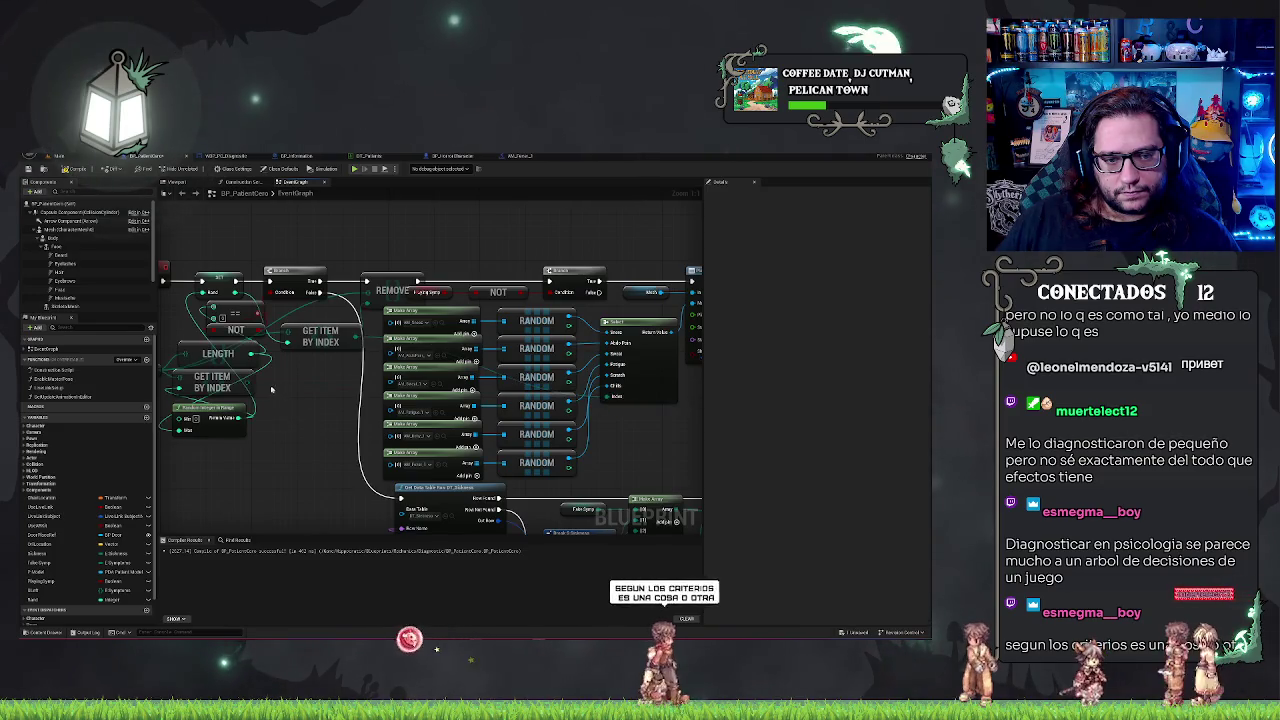
{"action": "key", "text": "Delete"}
{"action": "mouse_move", "coordinate": [277, 437]}
{"action": "left_mouse_down"}
{"action": "mouse_move", "coordinate": [335, 451]}
{"action": "mouse_move", "coordinate": [290, 397]}
{"action": "left_mouse_up"}
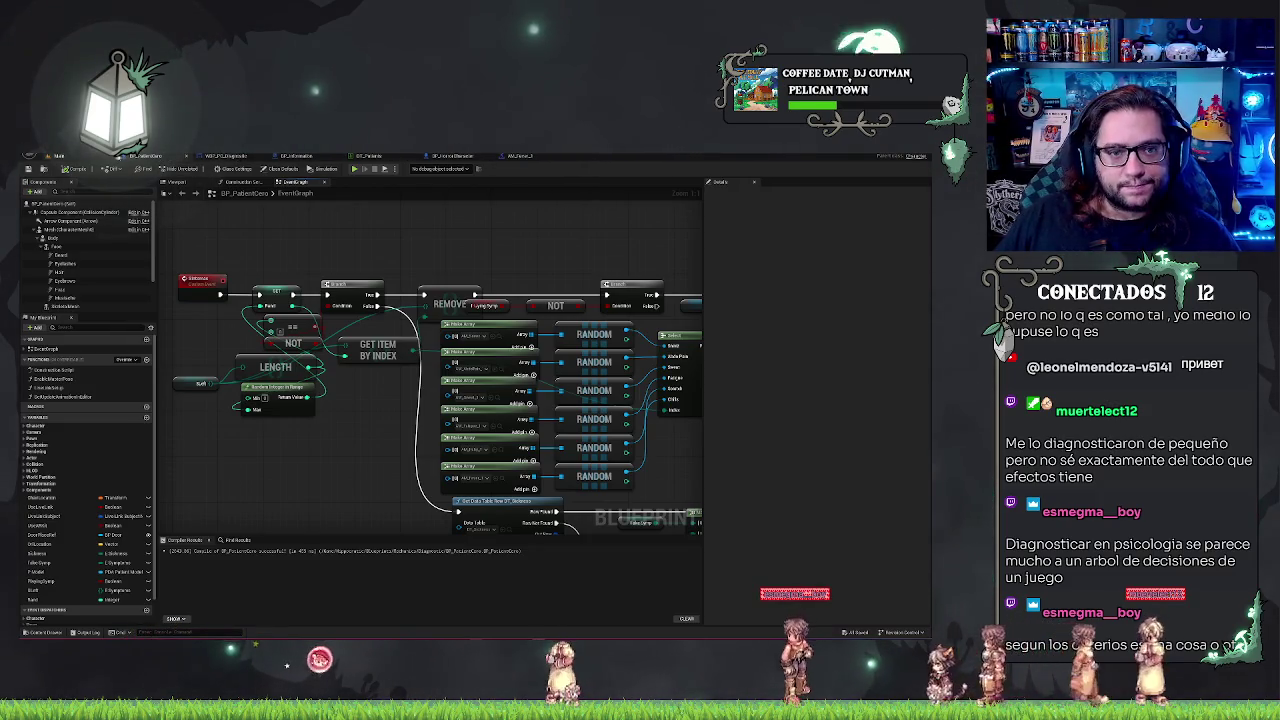
{"action": "left_click", "coordinate": [83, 157]}
Find AM_Bthy_3 in the Content Browser's animations folder and open it in the montage editor.
{"action": "scroll", "coordinate": [570, 580], "scroll_direction": "down", "scroll_amount": 1}
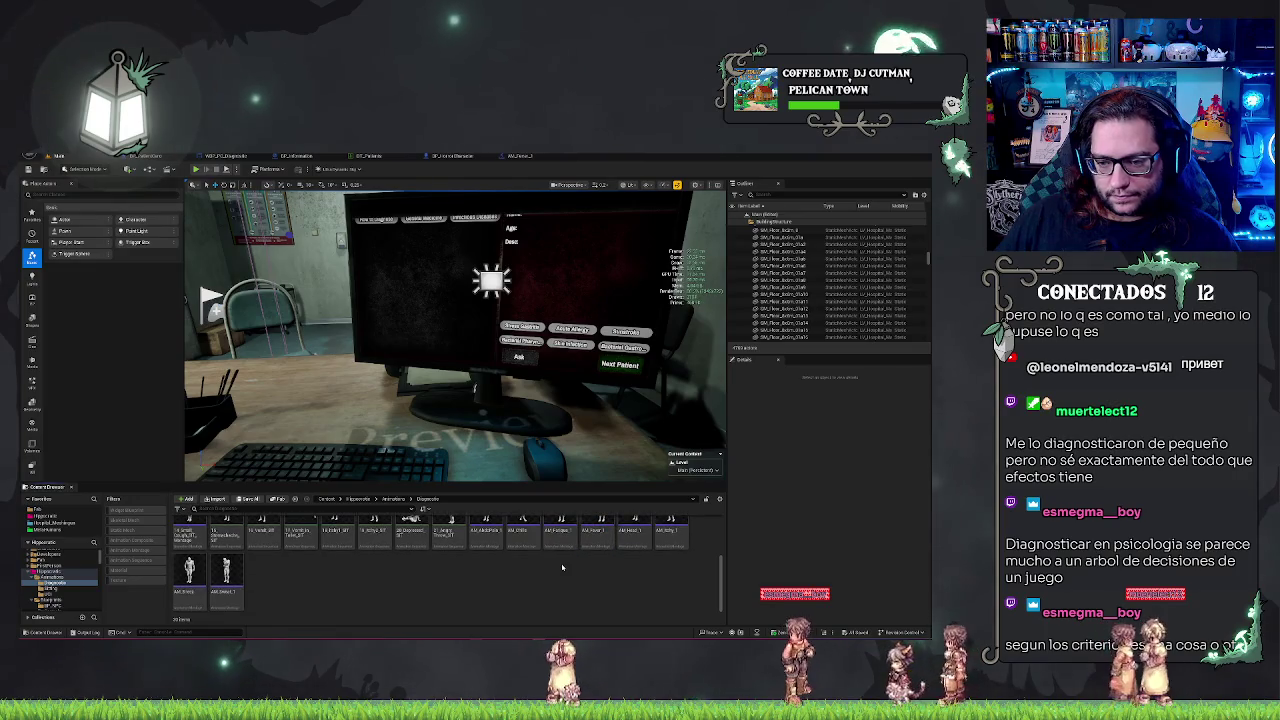
{"action": "scroll", "coordinate": [640, 560], "scroll_direction": "up", "scroll_amount": 1}
{"action": "left_click", "coordinate": [671, 545]}
{"action": "scroll", "coordinate": [671, 545], "scroll_direction": "down", "scroll_amount": 1}
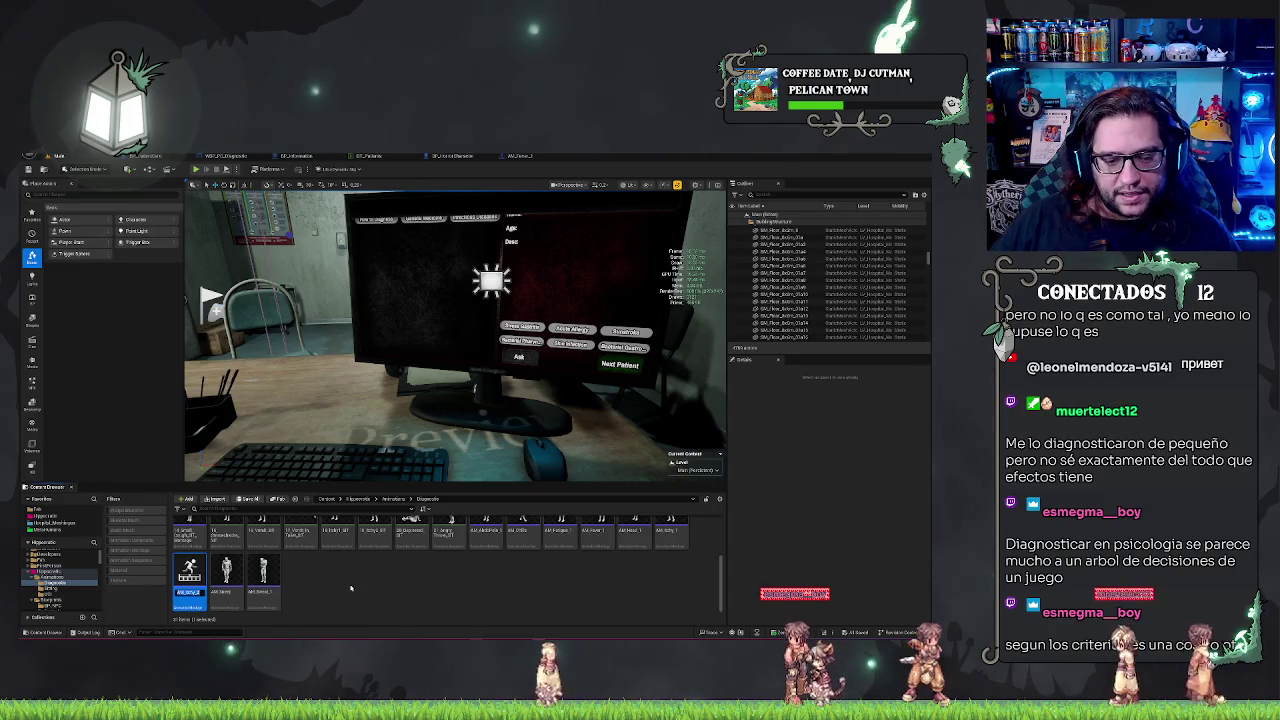
{"action": "scroll", "coordinate": [585, 558], "scroll_direction": "up", "scroll_amount": 1}
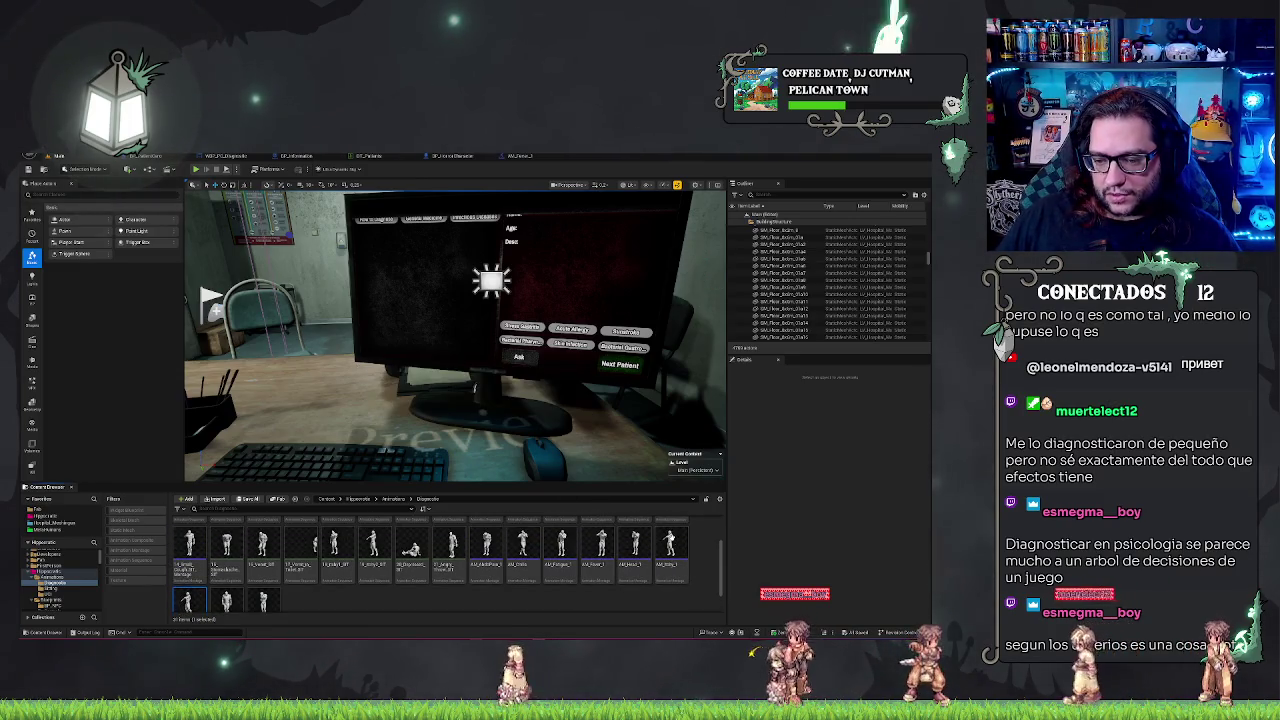
{"action": "double_click", "coordinate": [675, 541]}
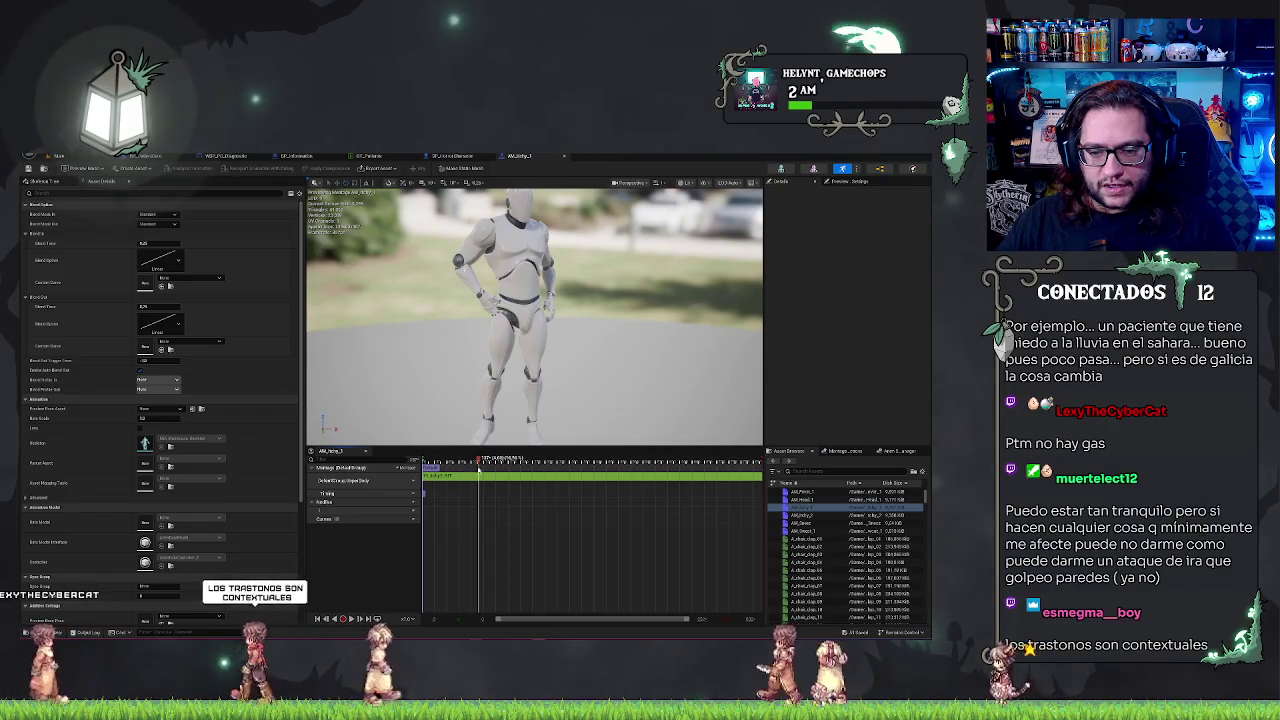
Confirm the edited animation segment value in the Itchy montage and return to the level editor.
{"action": "left_click", "coordinate": [496, 476]}
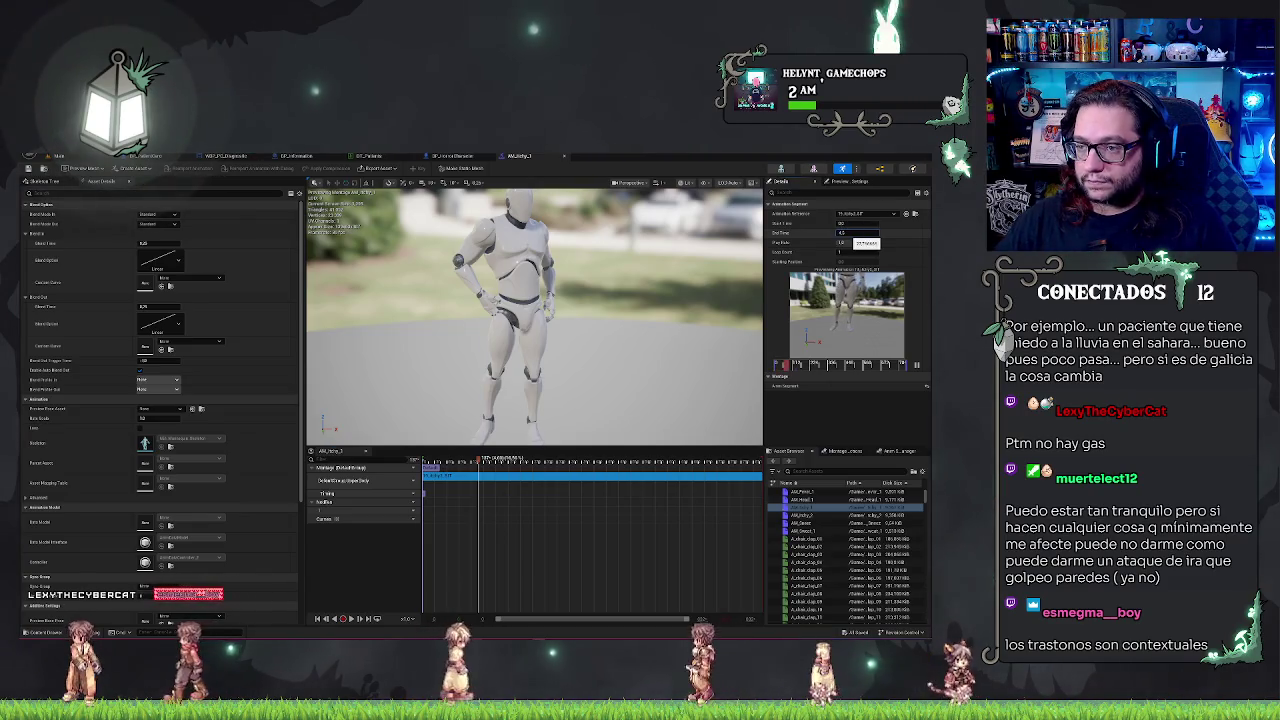
{"action": "key", "text": "Return"}
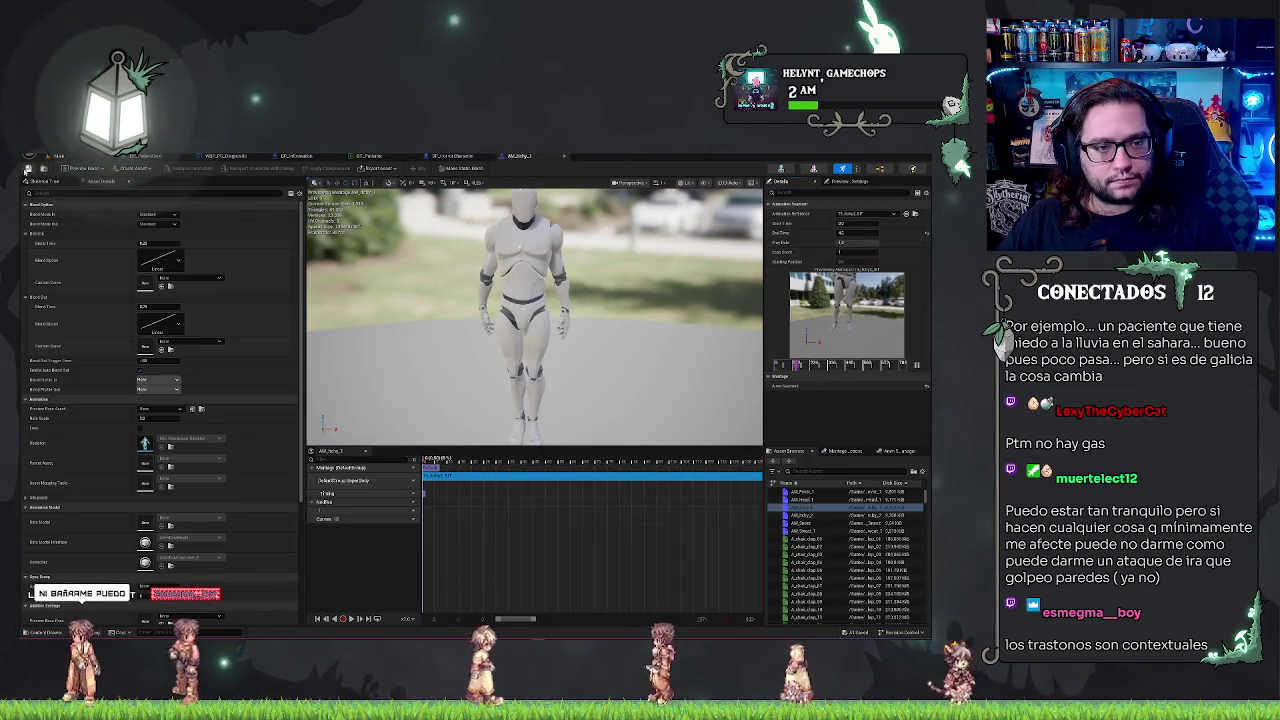
{"action": "left_click", "coordinate": [73, 160]}
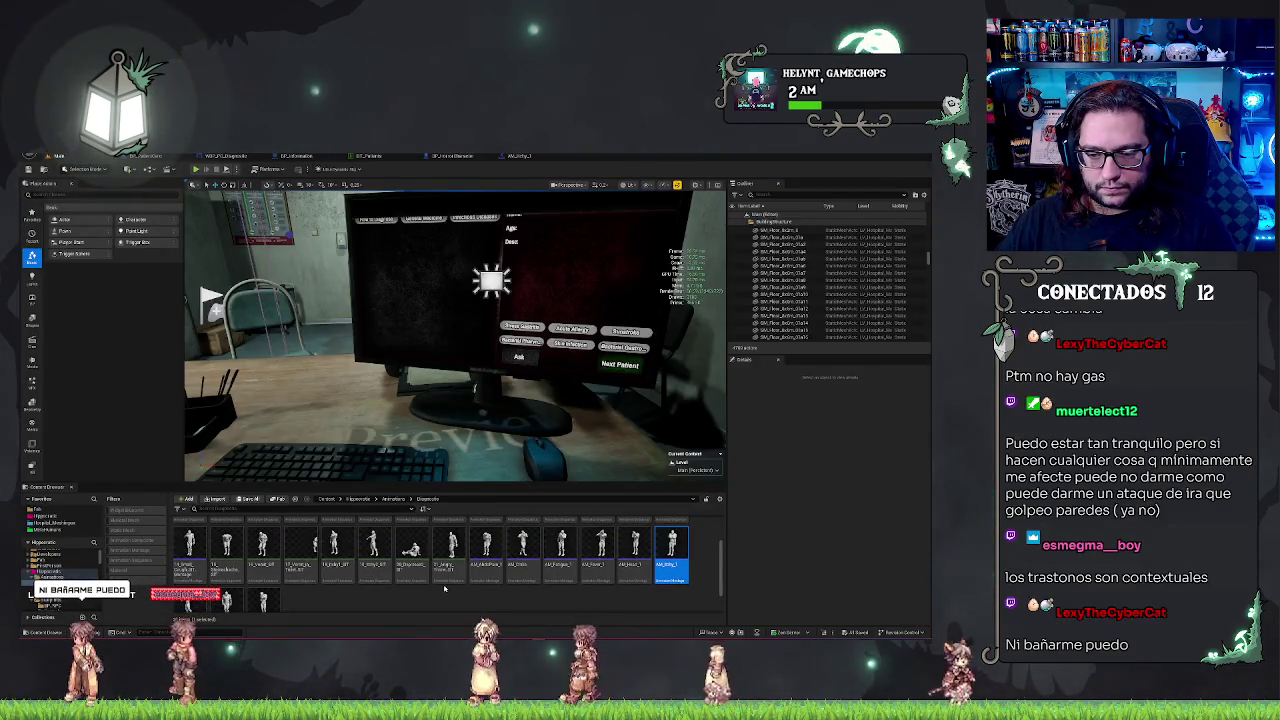
Open the Itchy montage, change its animation segment's start and end times, and preview the trim.
{"action": "double_click", "coordinate": [671, 533]}
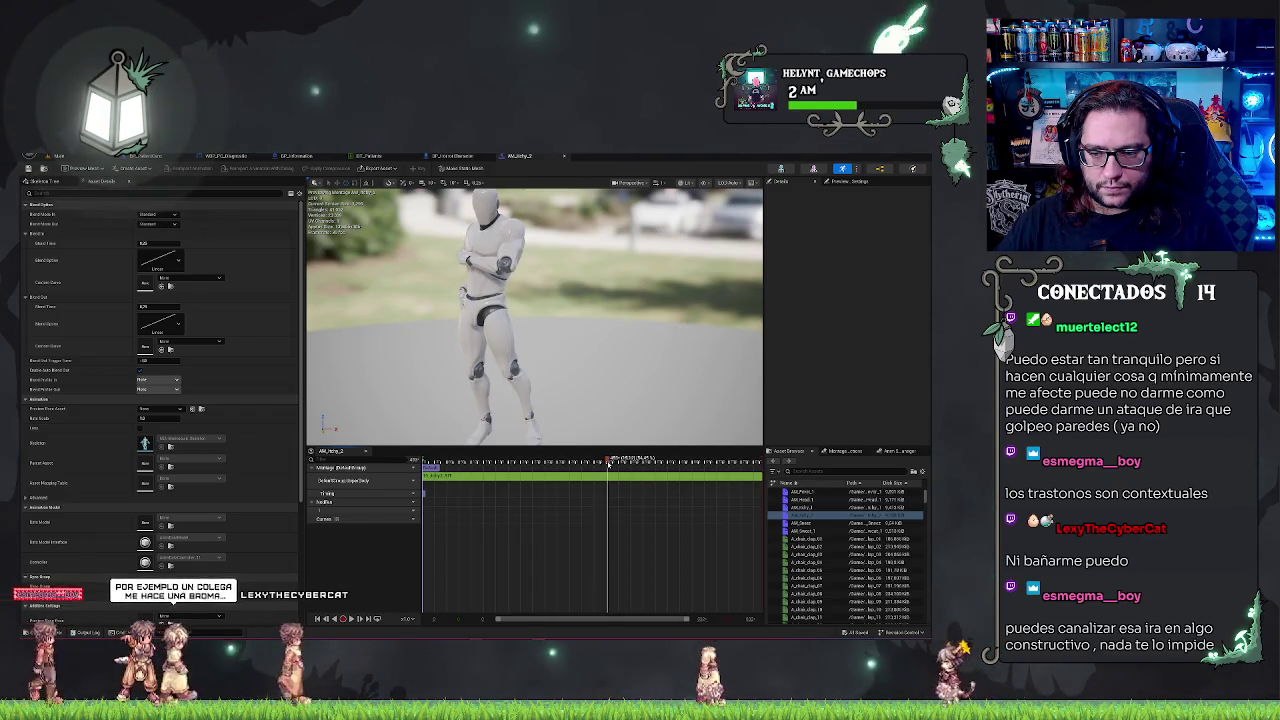
{"action": "left_click", "coordinate": [537, 479]}
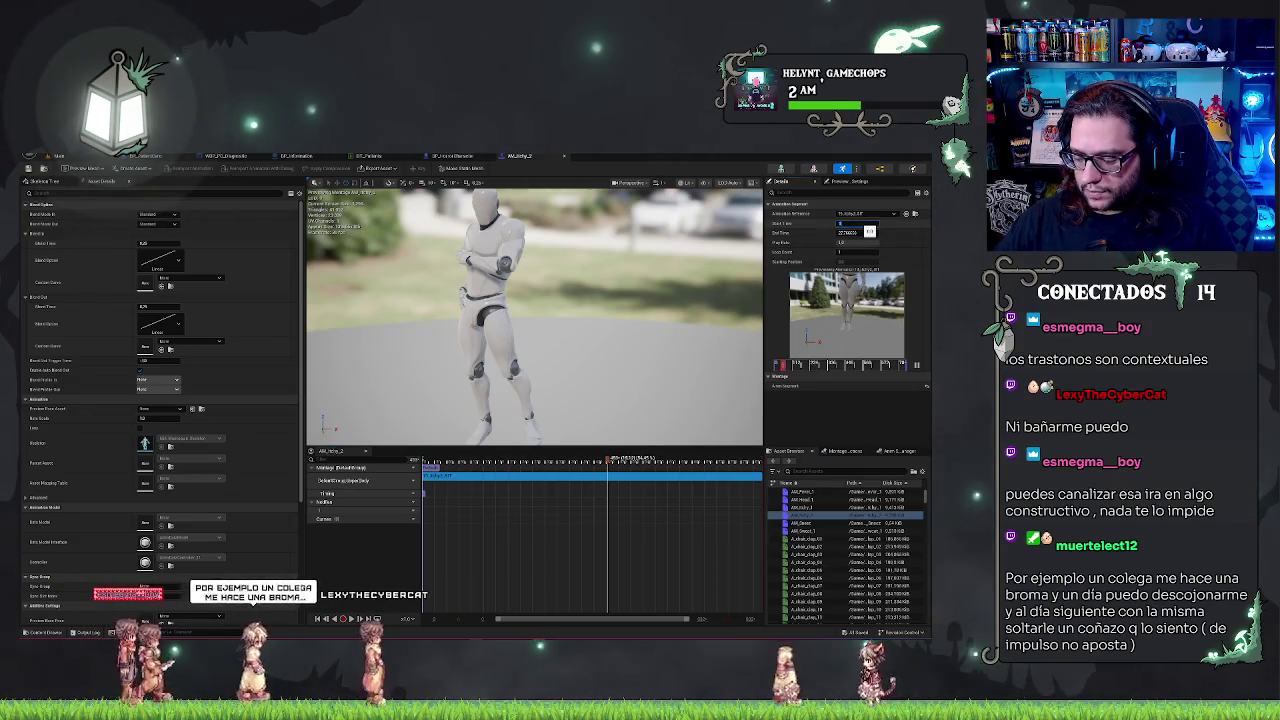
{"action": "key", "text": "Tab"}
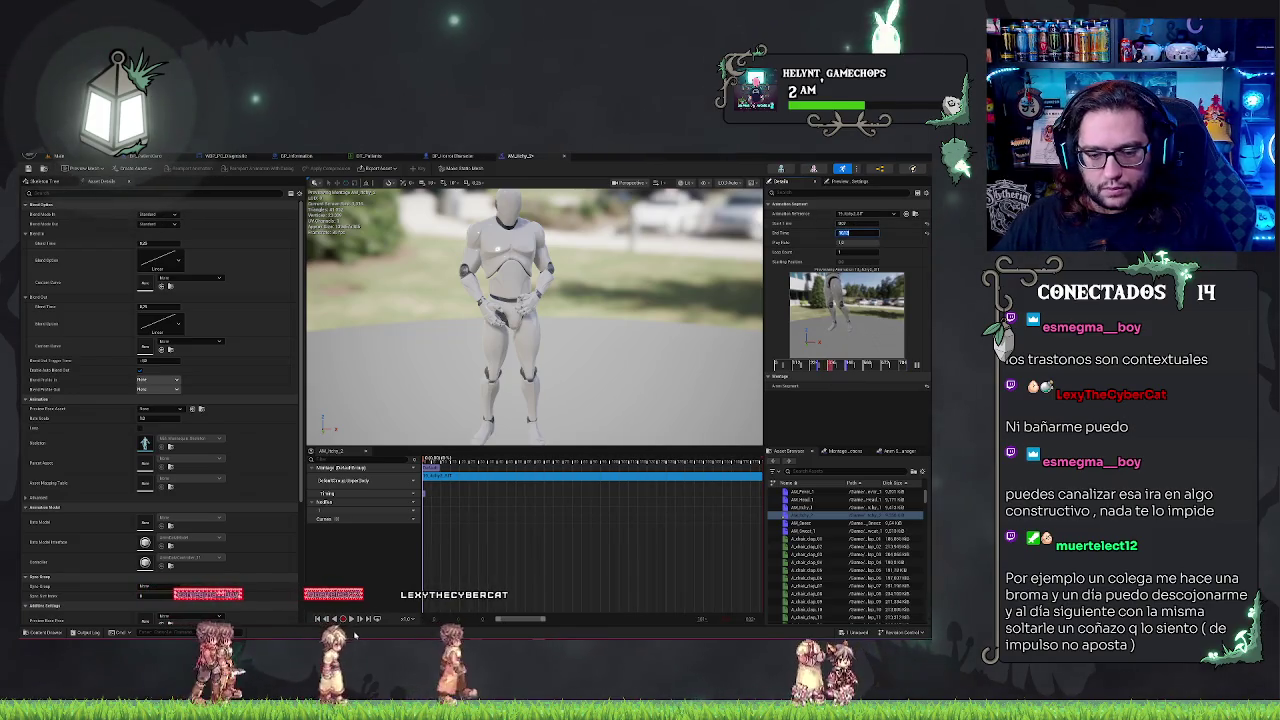
{"action": "left_click", "coordinate": [352, 620]}
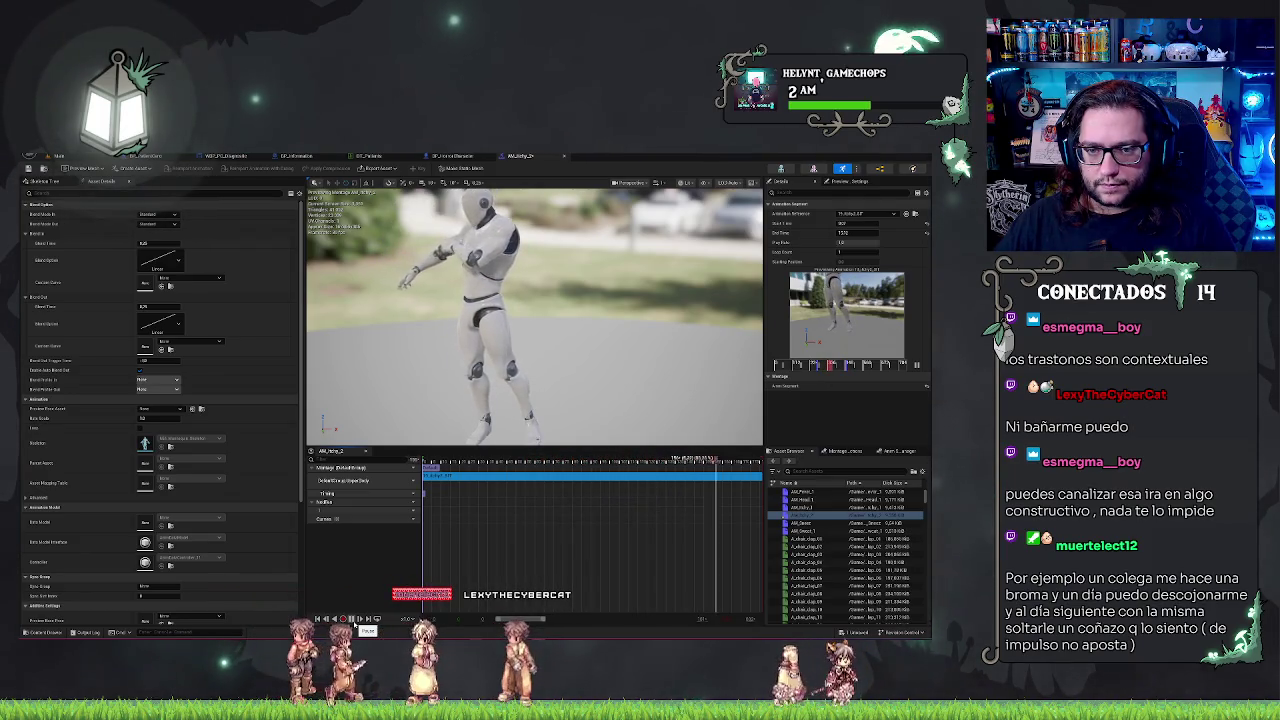
{"action": "left_click", "coordinate": [55, 156]}
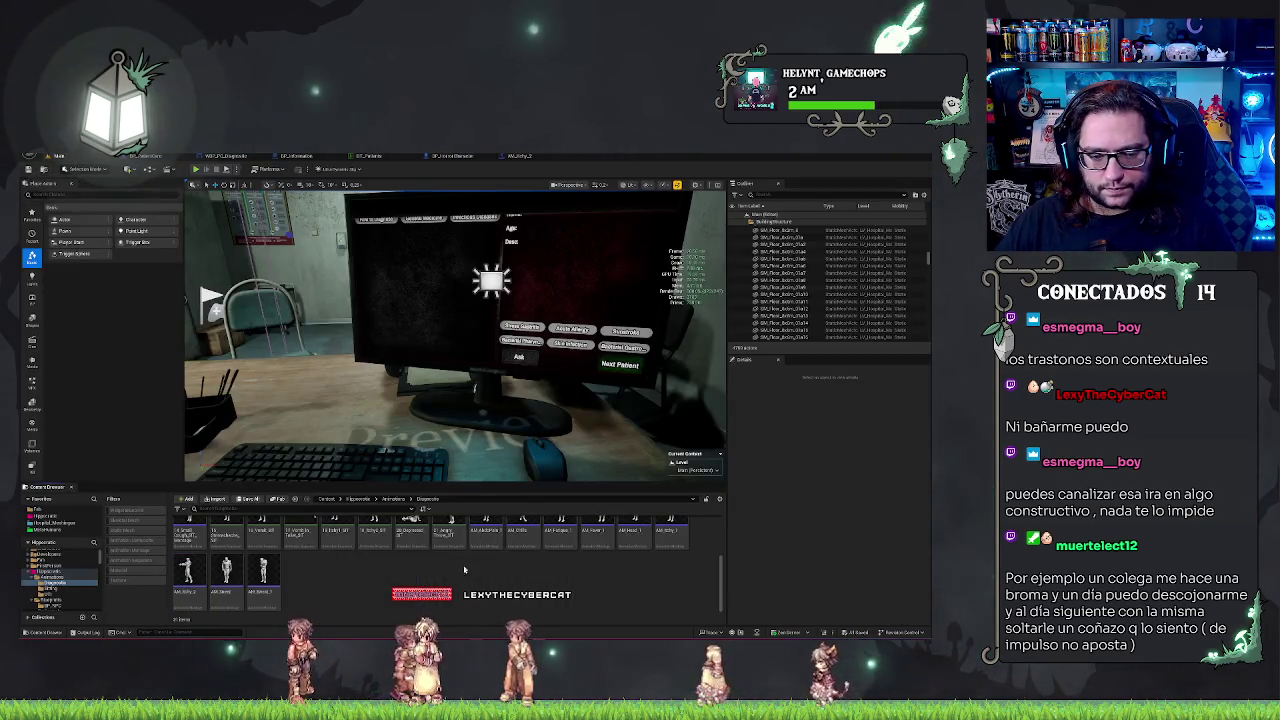
Add an array element holding a montage asset to a Make Array node in the patient event graph.
{"action": "left_click", "coordinate": [160, 157]}
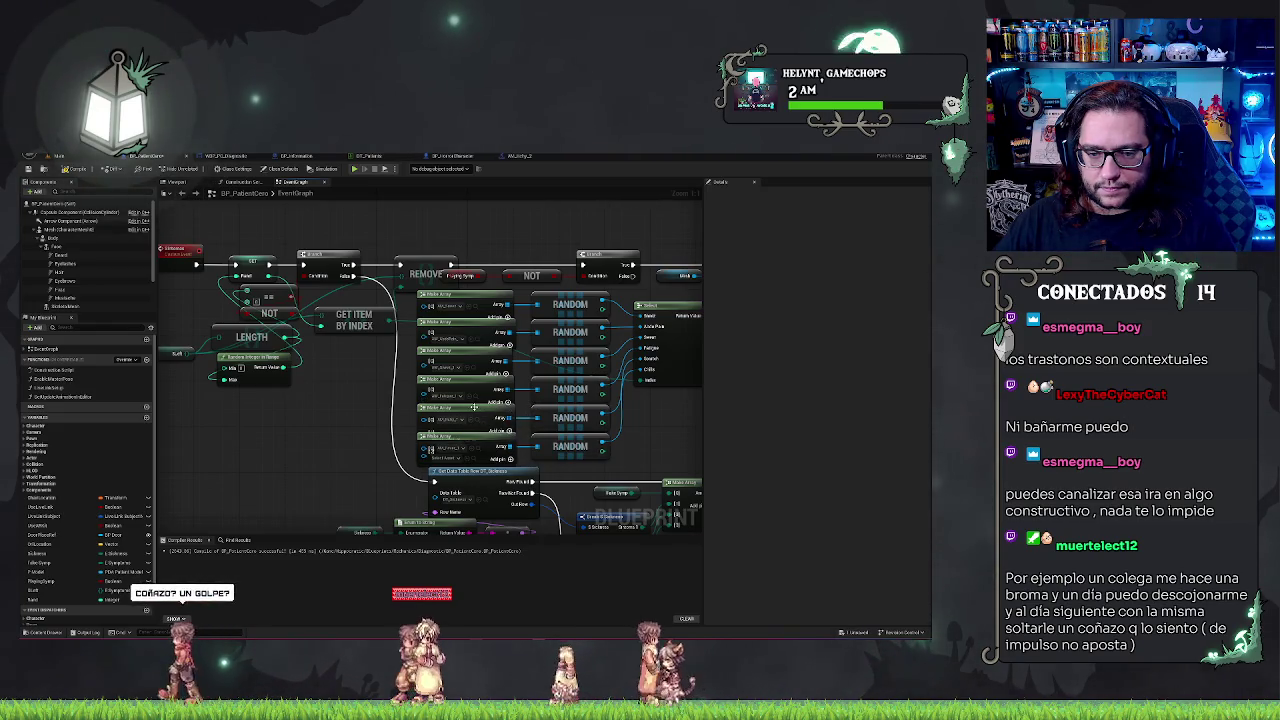
{"action": "left_click_drag", "start_coordinate": [474, 407], "coordinate": [324, 397]}
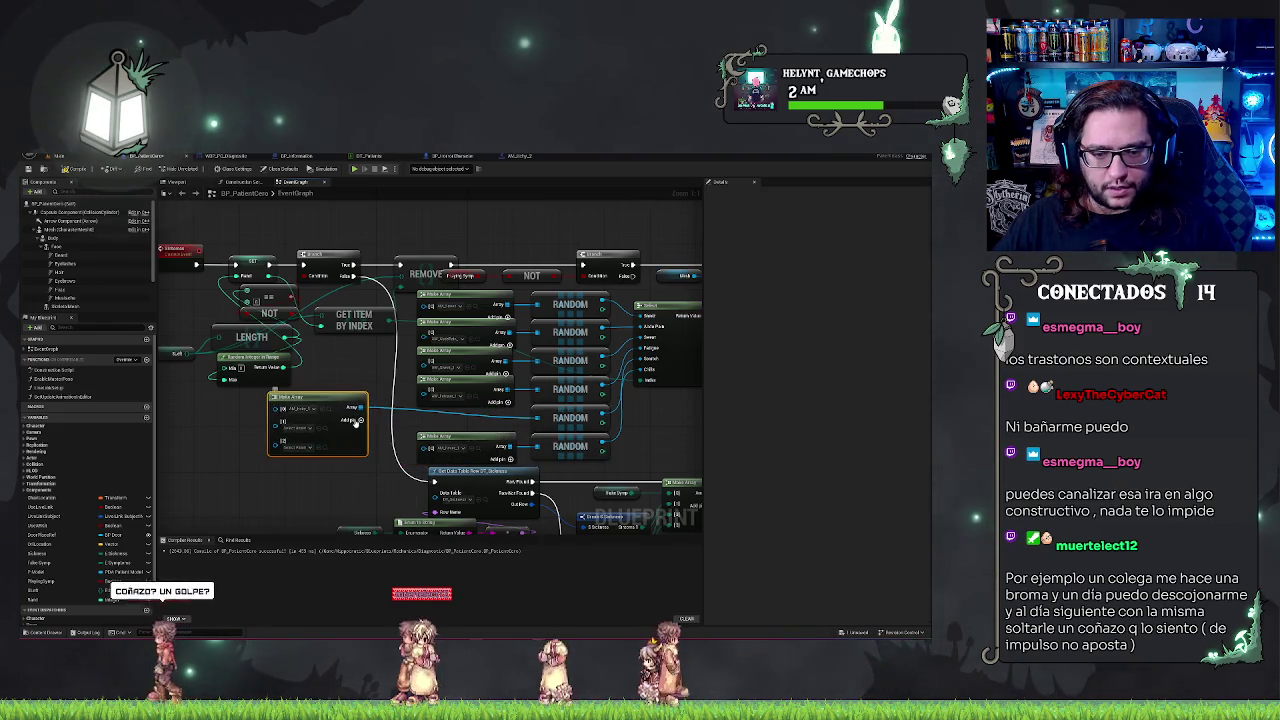
{"action": "right_click", "coordinate": [305, 441]}
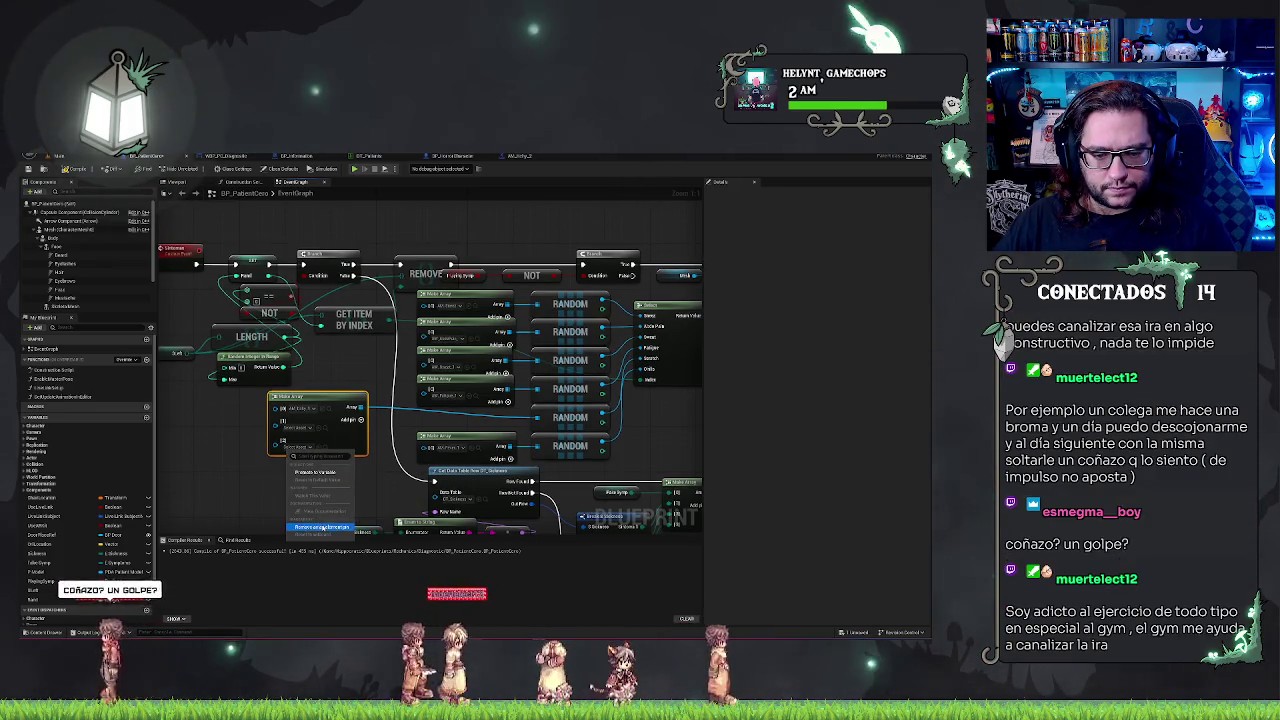
{"action": "left_click", "coordinate": [322, 527]}
{"action": "left_click", "coordinate": [305, 428]}
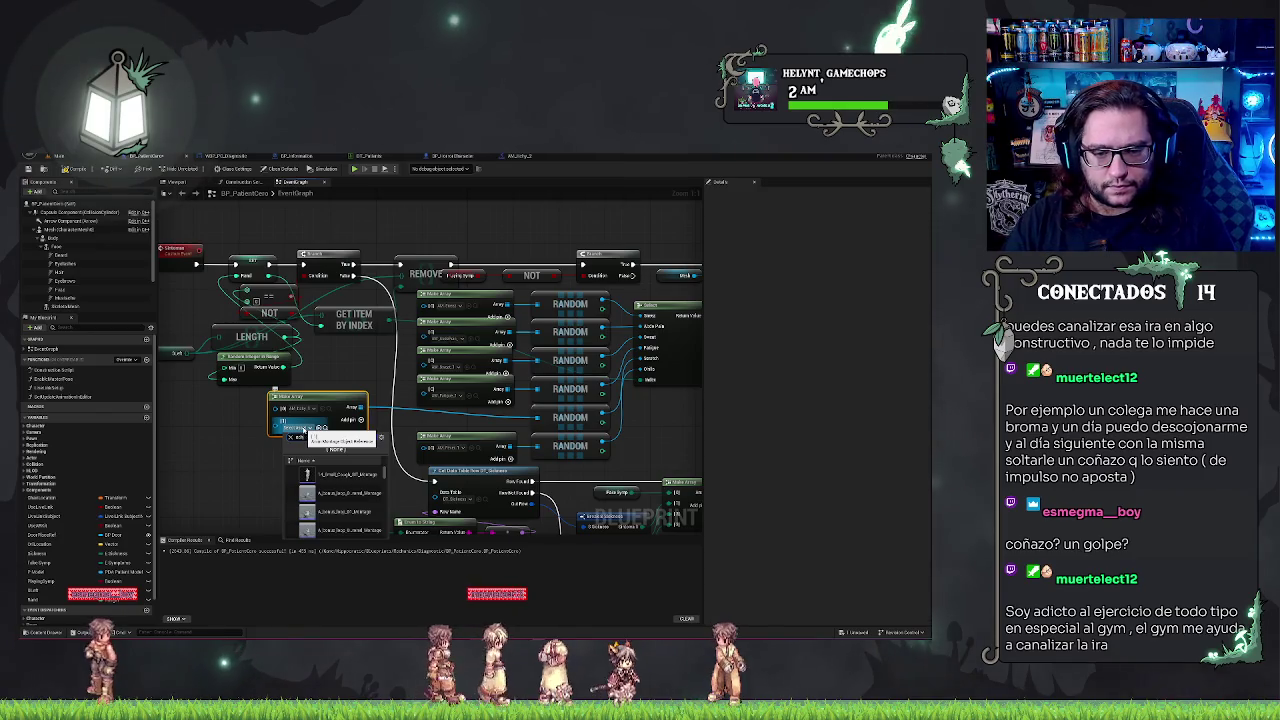
{"action": "left_click", "coordinate": [340, 490]}
{"action": "left_click_drag", "start_coordinate": [320, 400], "coordinate": [466, 411]}
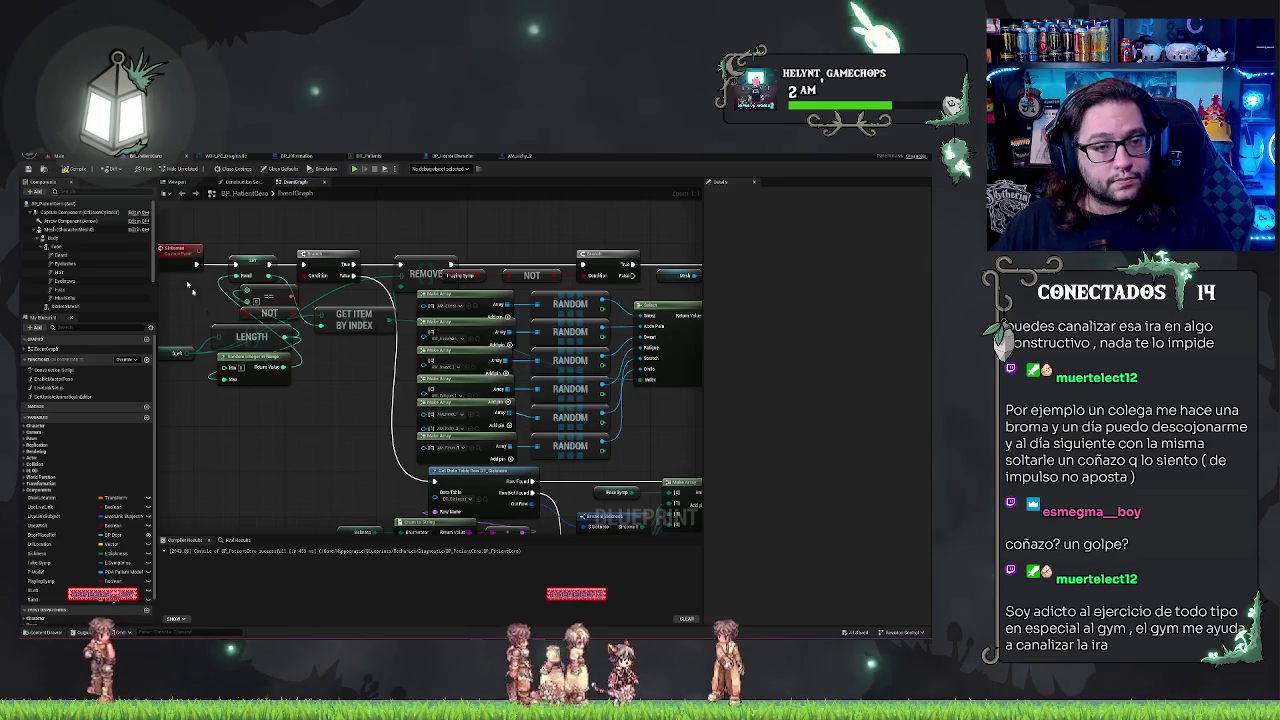
{"action": "left_click", "coordinate": [87, 157]}
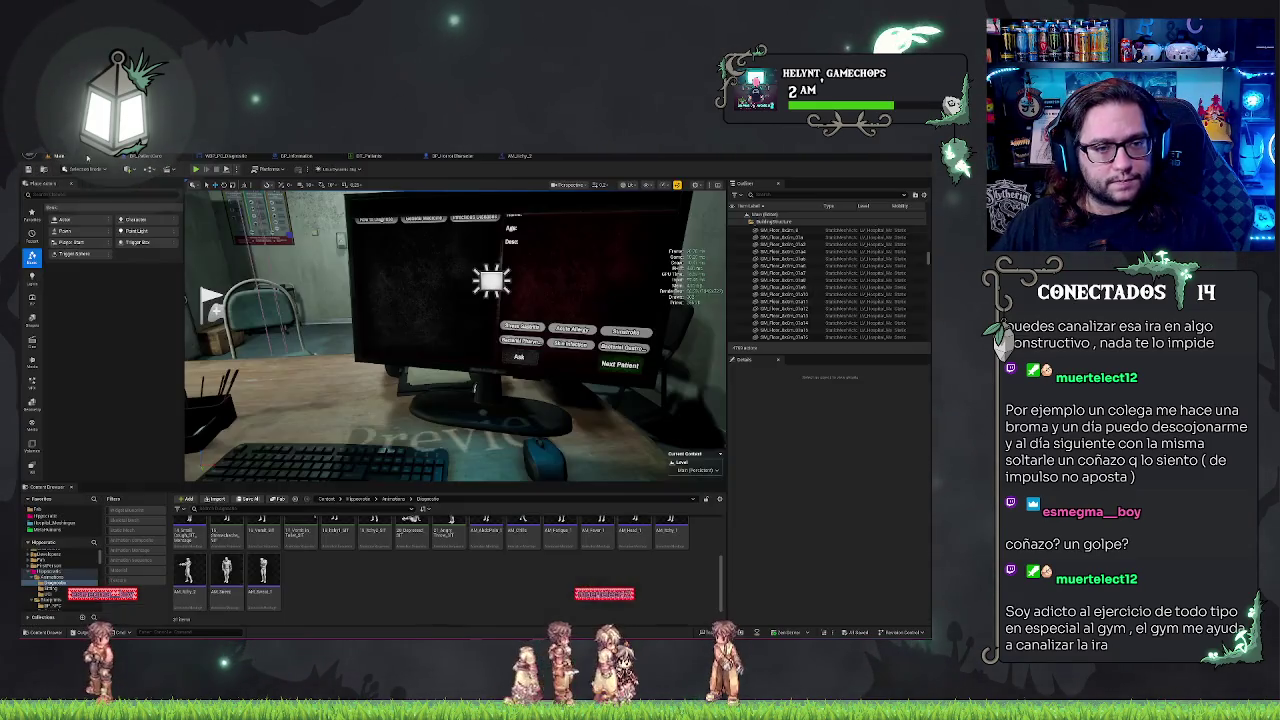
Check the AM_Itchy_2 montage tab, then go back to the level editor to run the play test.
{"action": "left_click", "coordinate": [519, 156]}
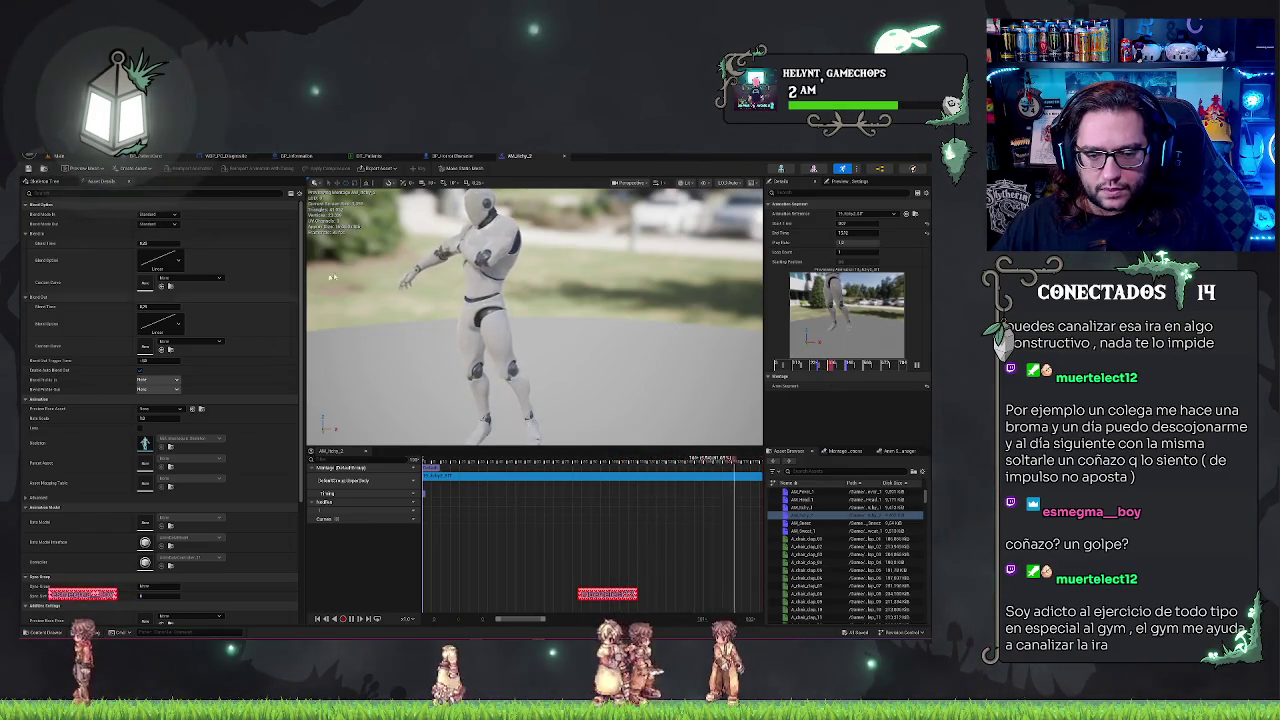
{"action": "left_click", "coordinate": [60, 156]}
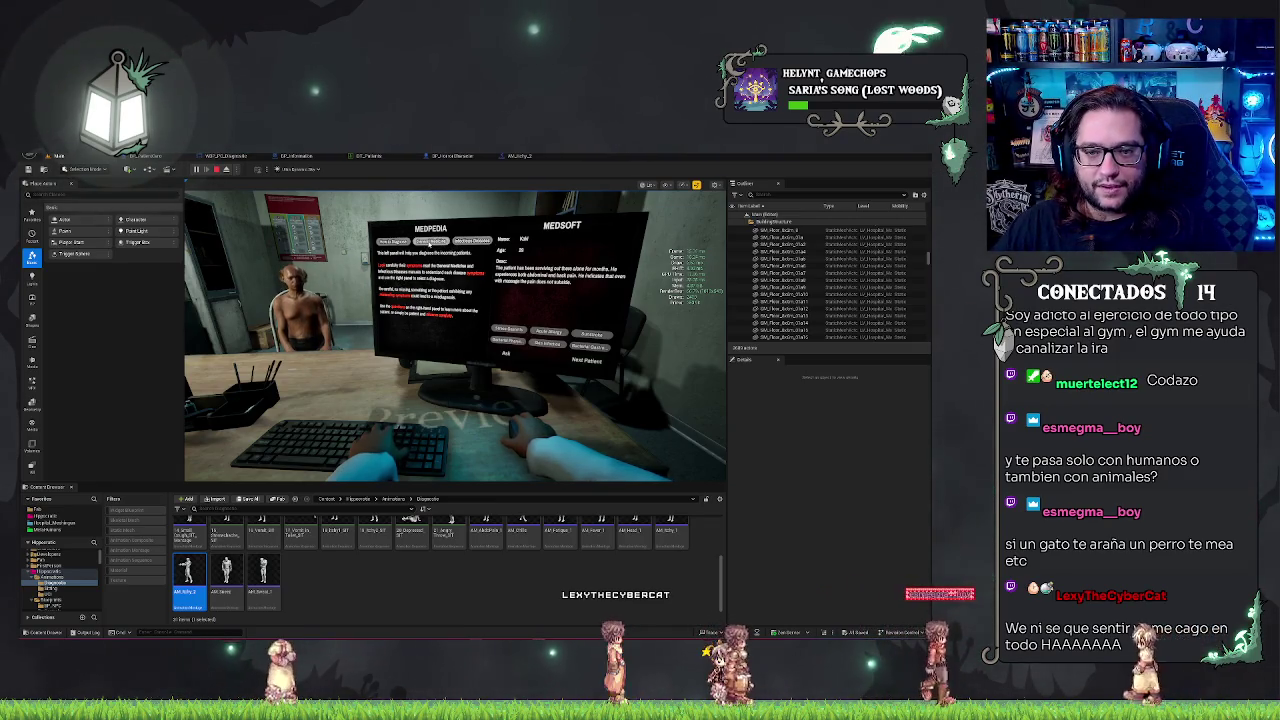
Scroll through MEDPEDIA's Infectious Diseases list, then stop the play test.
{"action": "left_click", "coordinate": [472, 241]}
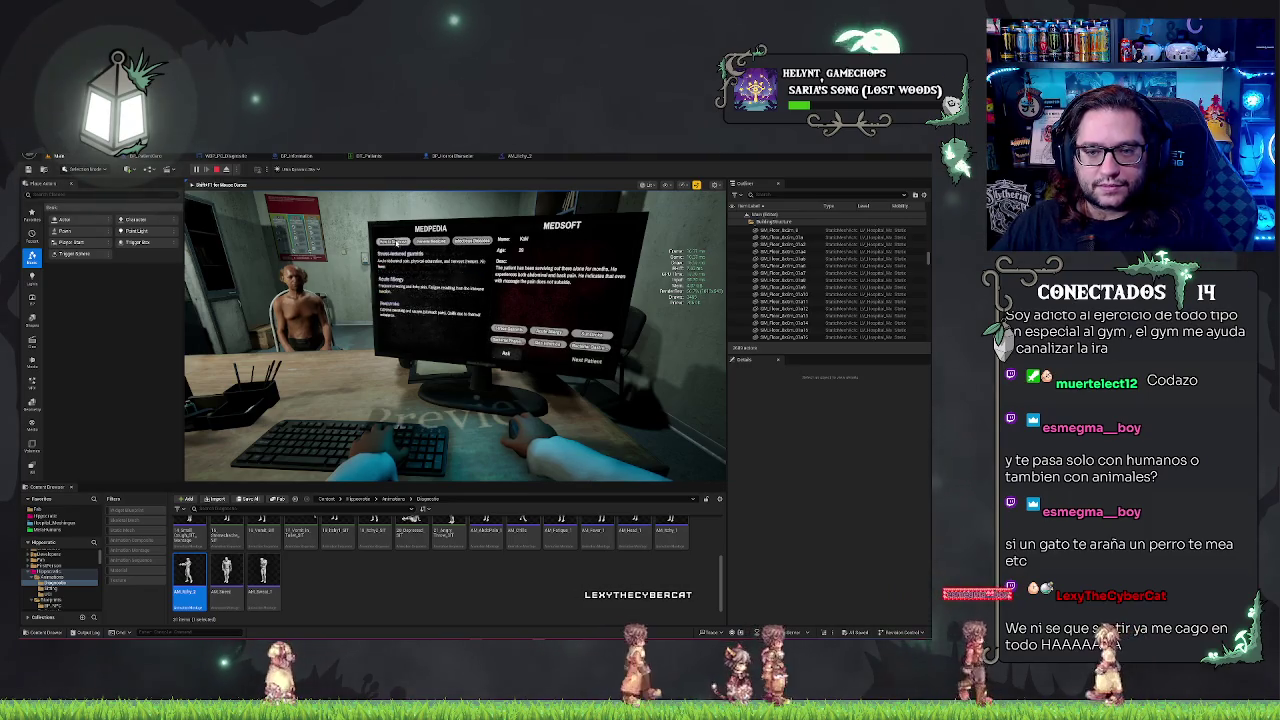
{"action": "scroll", "coordinate": [428, 275], "scroll_direction": "down", "scroll_amount": 3}
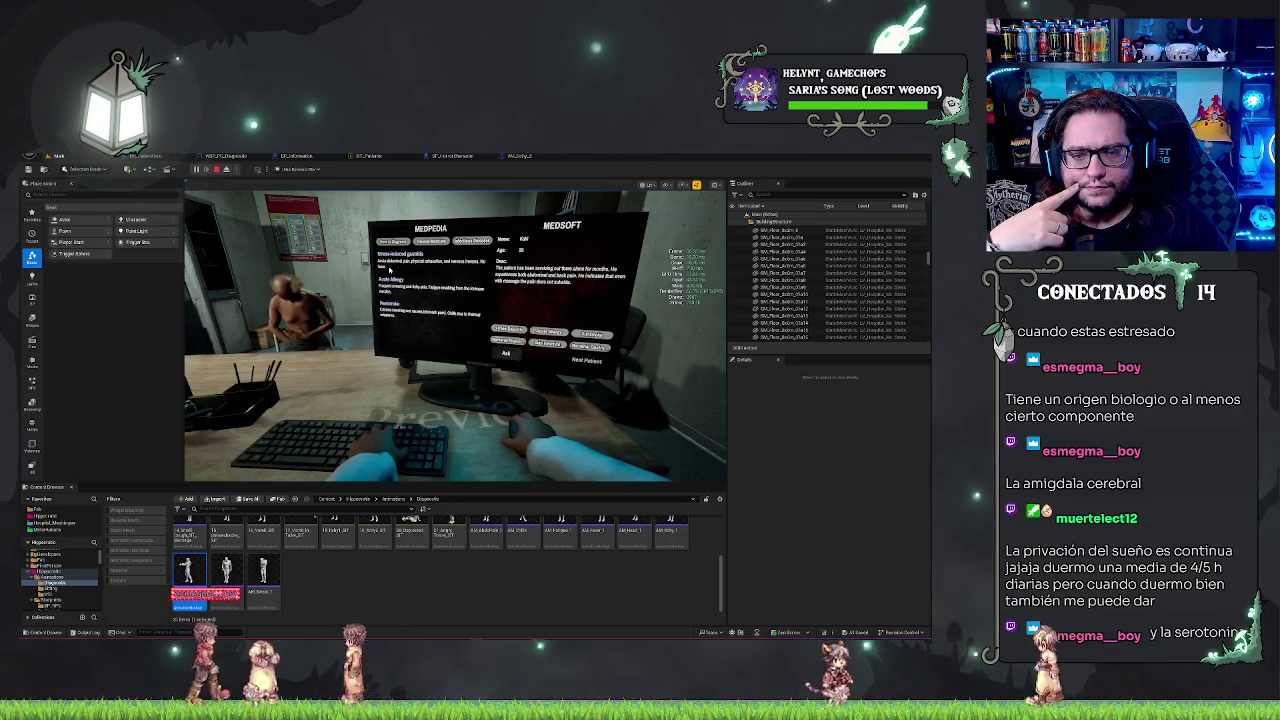
{"action": "key", "text": "Escape"}
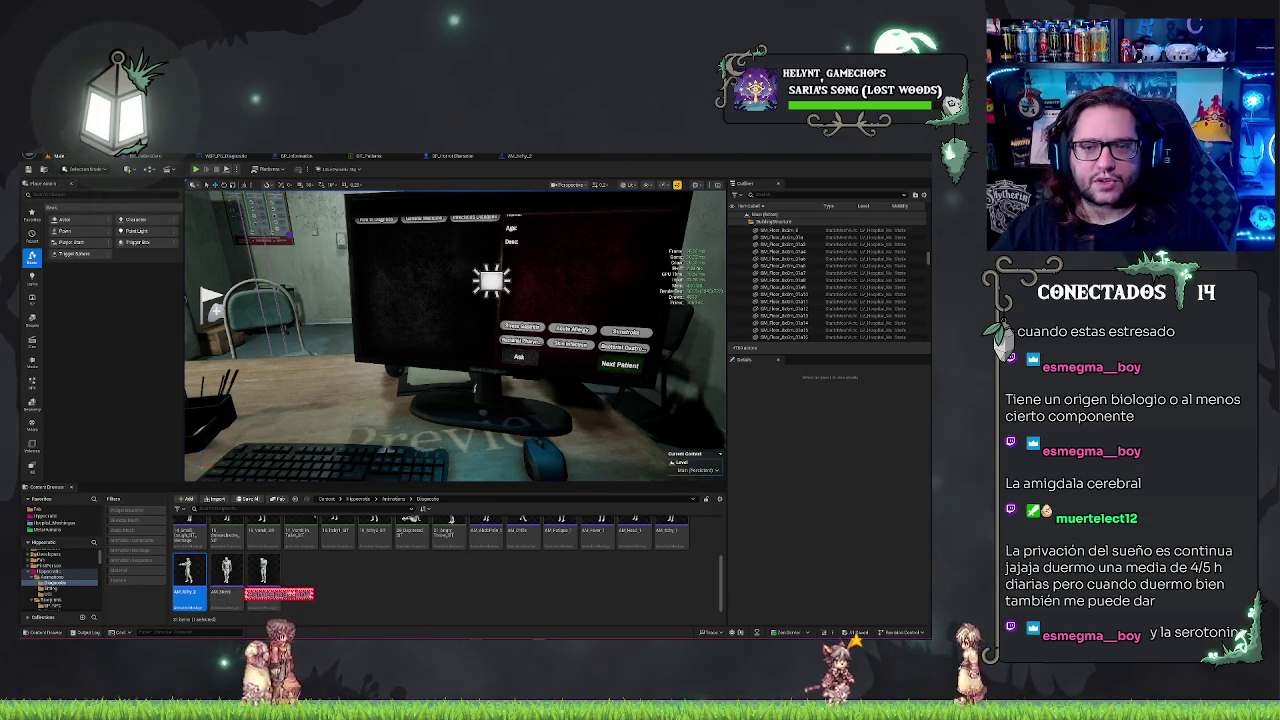
Tidy the CLEAR and ADD ITEMS node groups, then pan to the Random, Get Item By Index and Length nodes.
{"action": "left_click", "coordinate": [145, 156]}
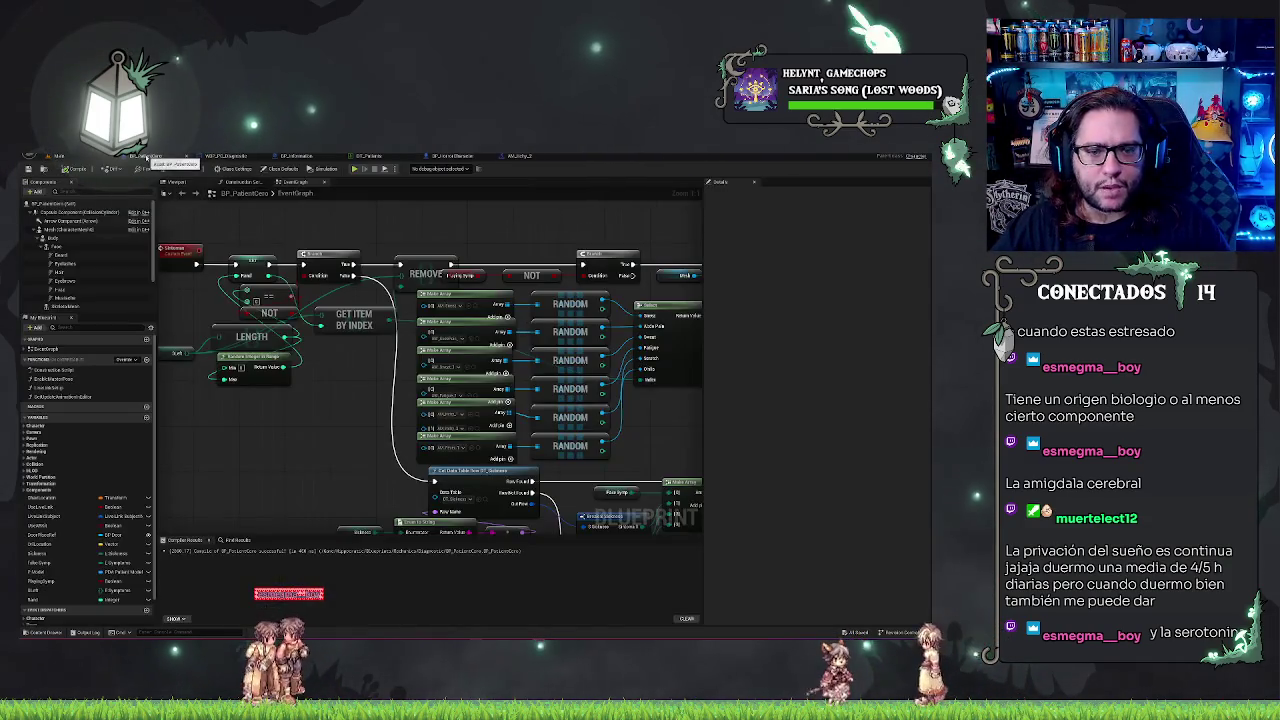
{"action": "mouse_move", "coordinate": [327, 433]}
{"action": "left_mouse_down"}
{"action": "mouse_move", "coordinate": [337, 243]}
{"action": "mouse_move", "coordinate": [237, 243]}
{"action": "left_mouse_up"}
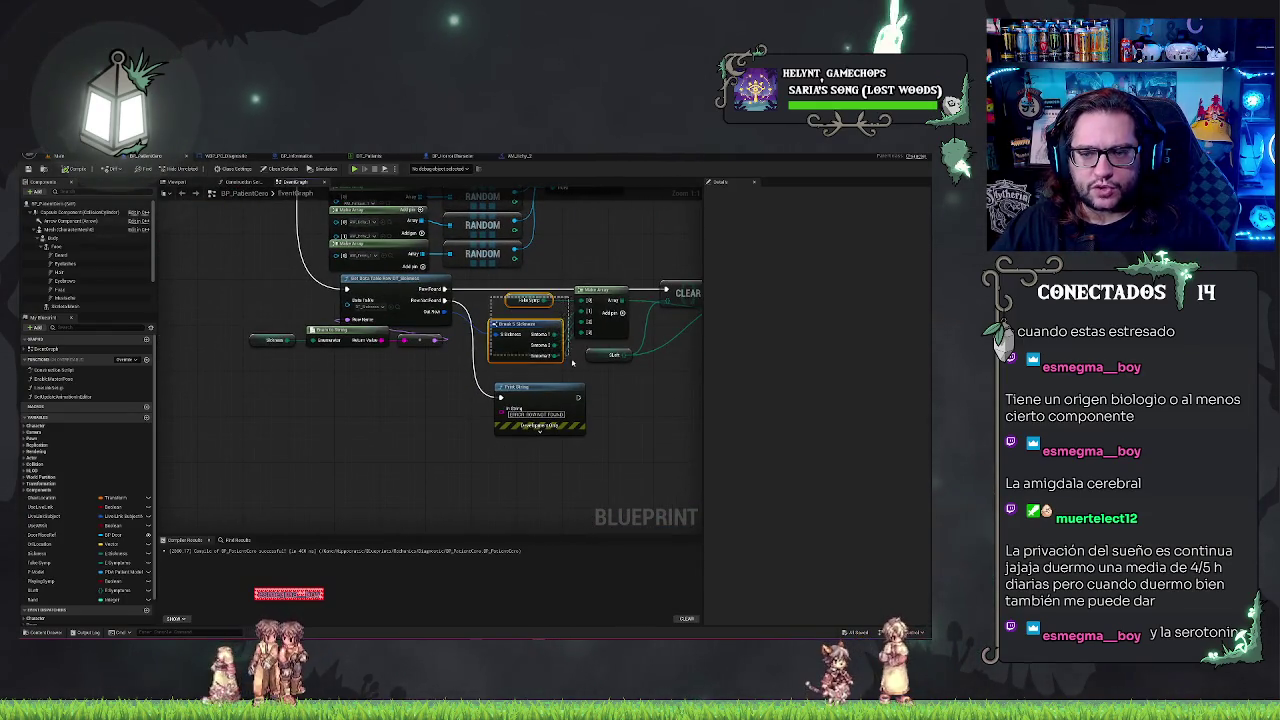
{"action": "left_click_drag", "start_coordinate": [573, 363], "coordinate": [584, 367]}
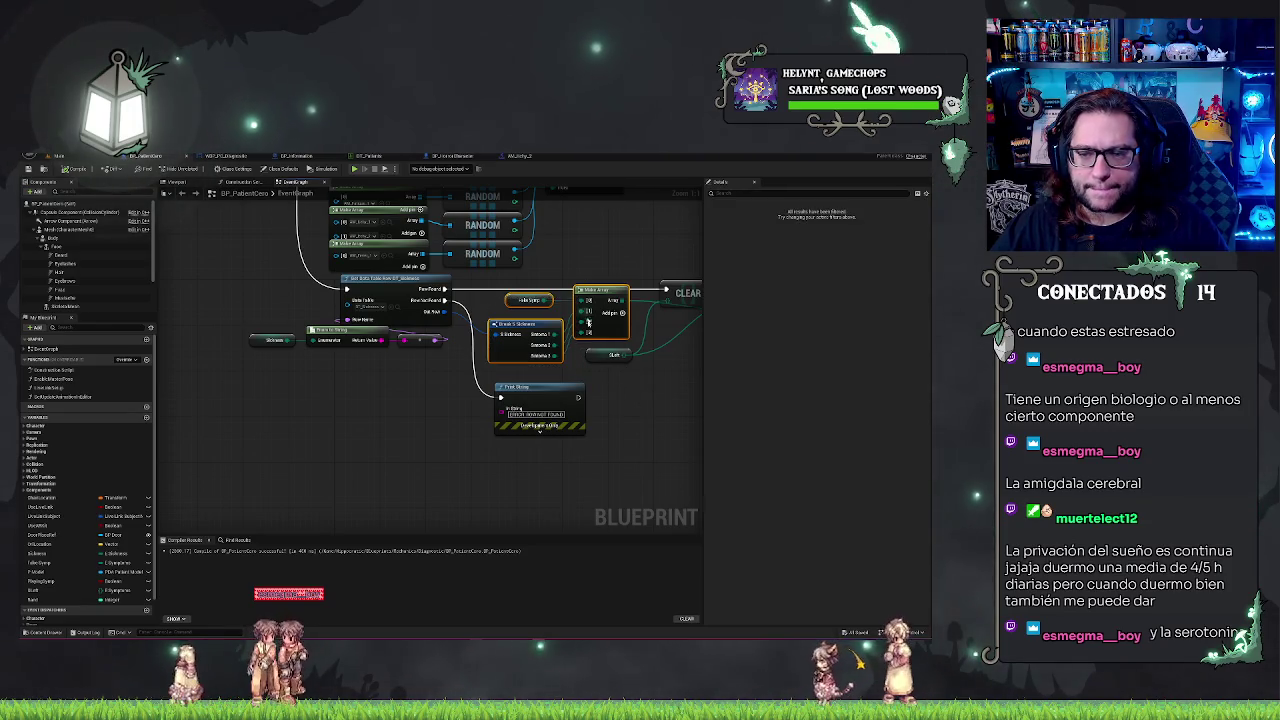
{"action": "left_click_drag", "start_coordinate": [647, 412], "coordinate": [513, 405]}
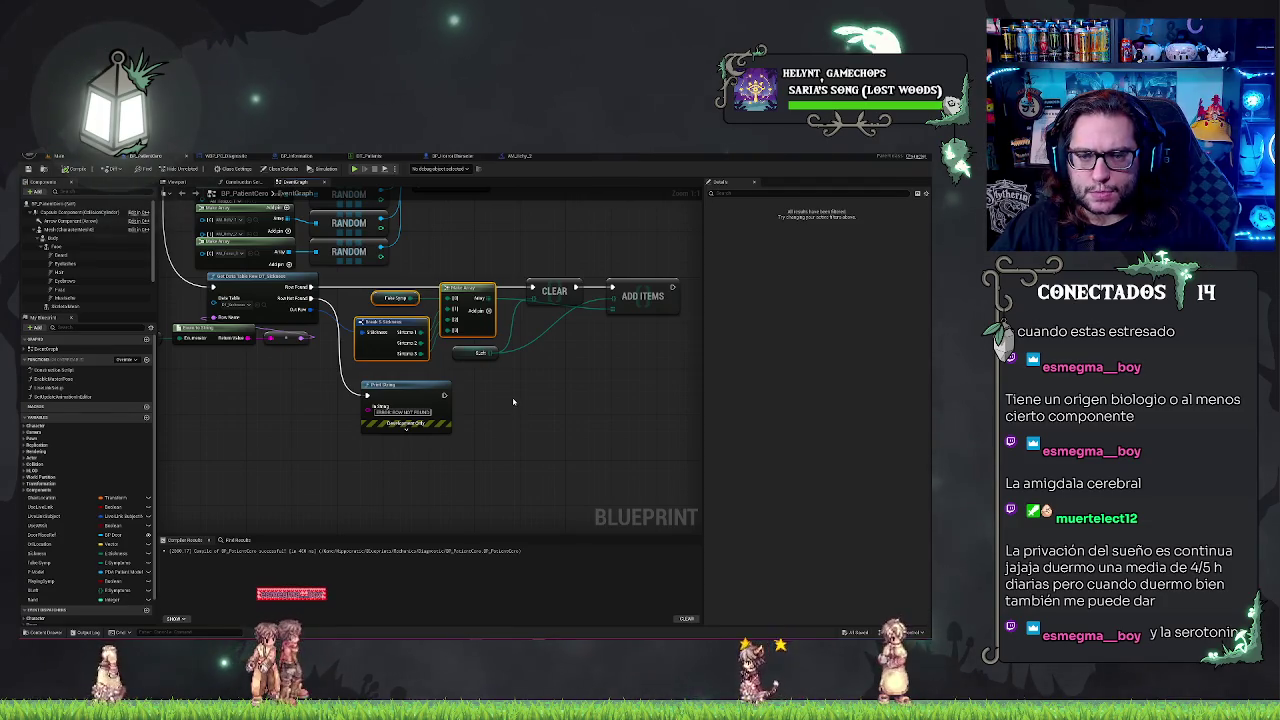
{"action": "left_click_drag", "start_coordinate": [393, 321], "coordinate": [397, 317]}
{"action": "left_click", "coordinate": [398, 328]}
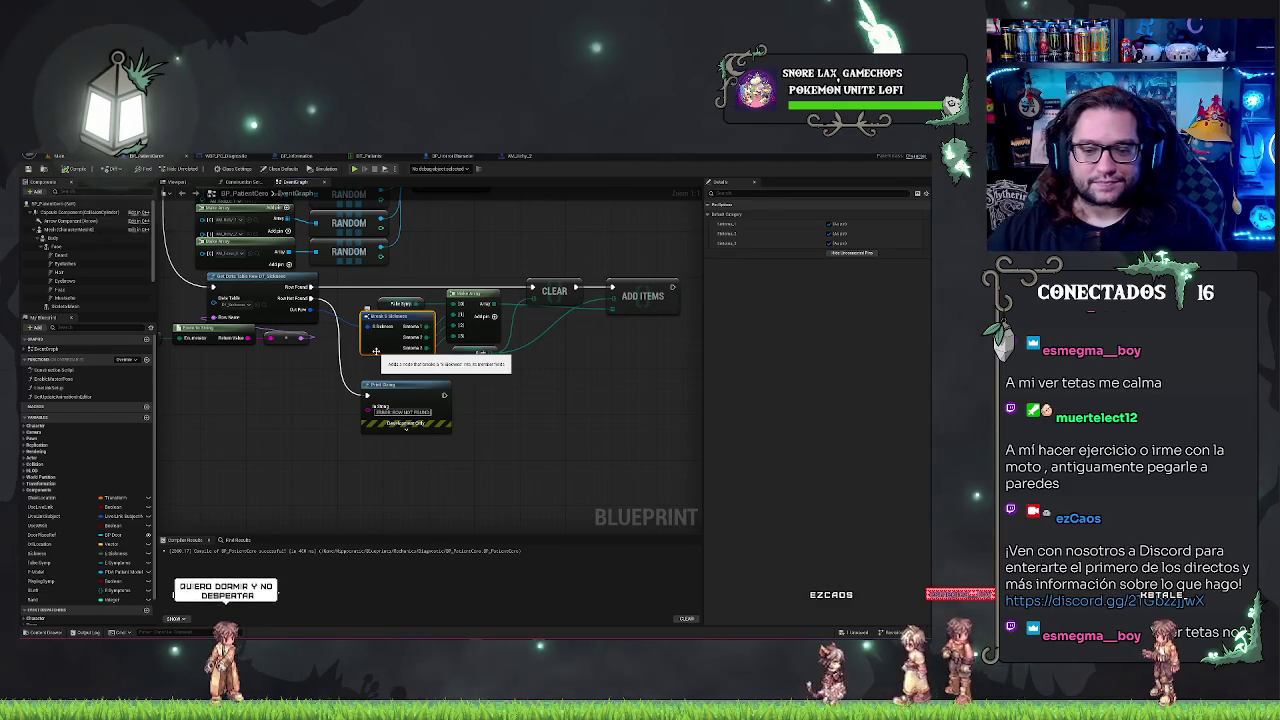
{"action": "mouse_move", "coordinate": [304, 406]}
{"action": "left_mouse_down"}
{"action": "mouse_move", "coordinate": [470, 480]}
{"action": "mouse_move", "coordinate": [500, 560]}
{"action": "left_mouse_up"}
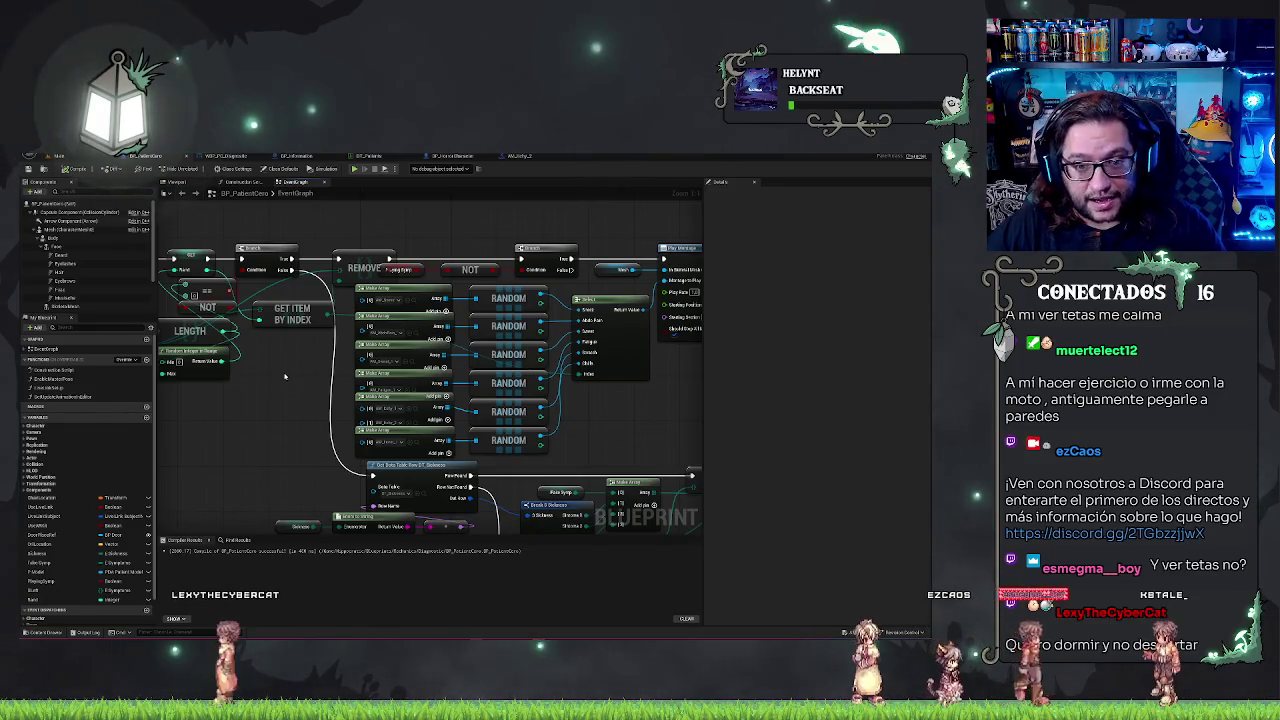
Move the GET ITEM BY INDEX node slightly lower in the event graph.
{"action": "left_click_drag", "start_coordinate": [311, 367], "coordinate": [464, 382]}
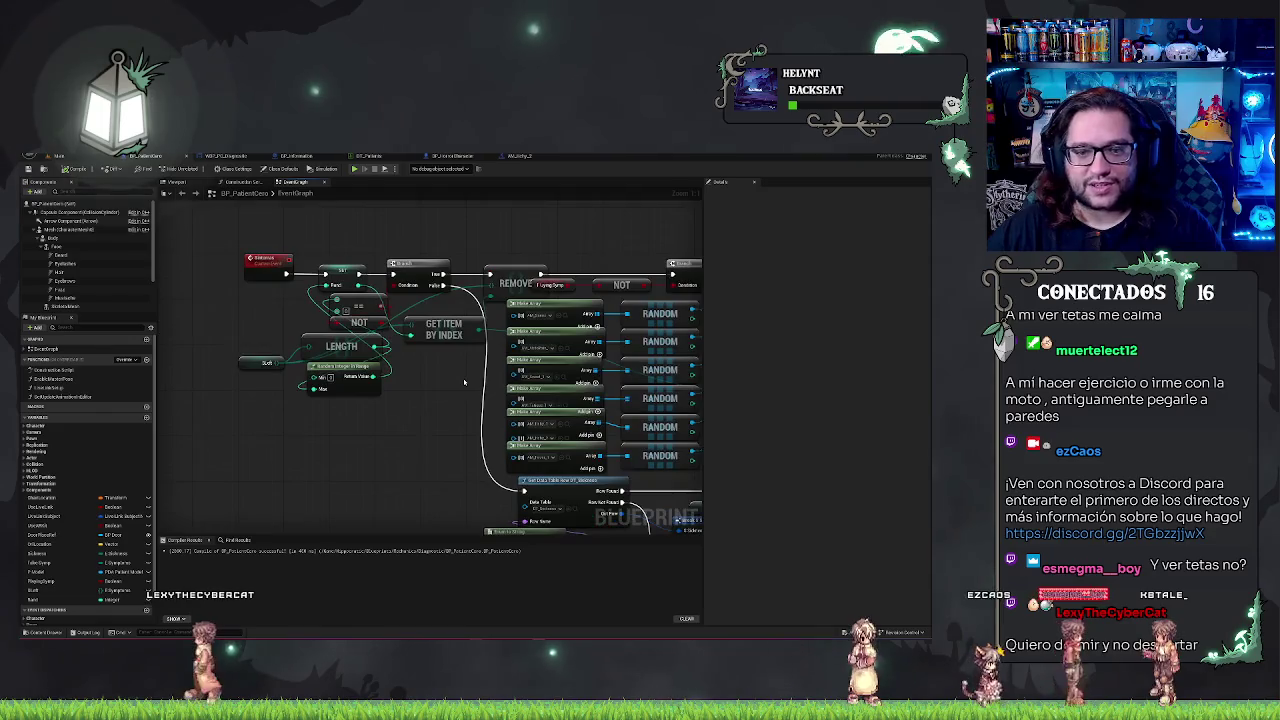
{"action": "left_click", "coordinate": [435, 328]}
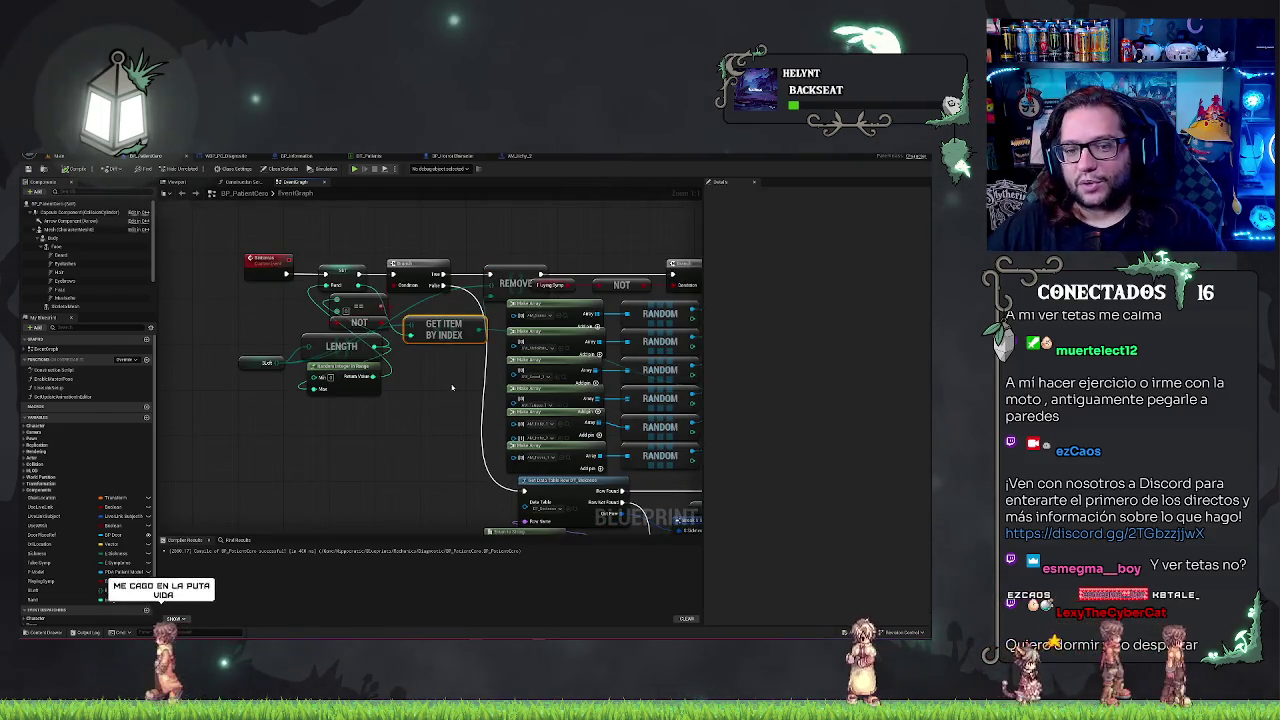
{"action": "mouse_move", "coordinate": [444, 330]}
{"action": "left_mouse_down"}
{"action": "mouse_move", "coordinate": [444, 367]}
{"action": "mouse_move", "coordinate": [405, 398]}
{"action": "mouse_move", "coordinate": [386, 303]}
{"action": "left_mouse_up"}
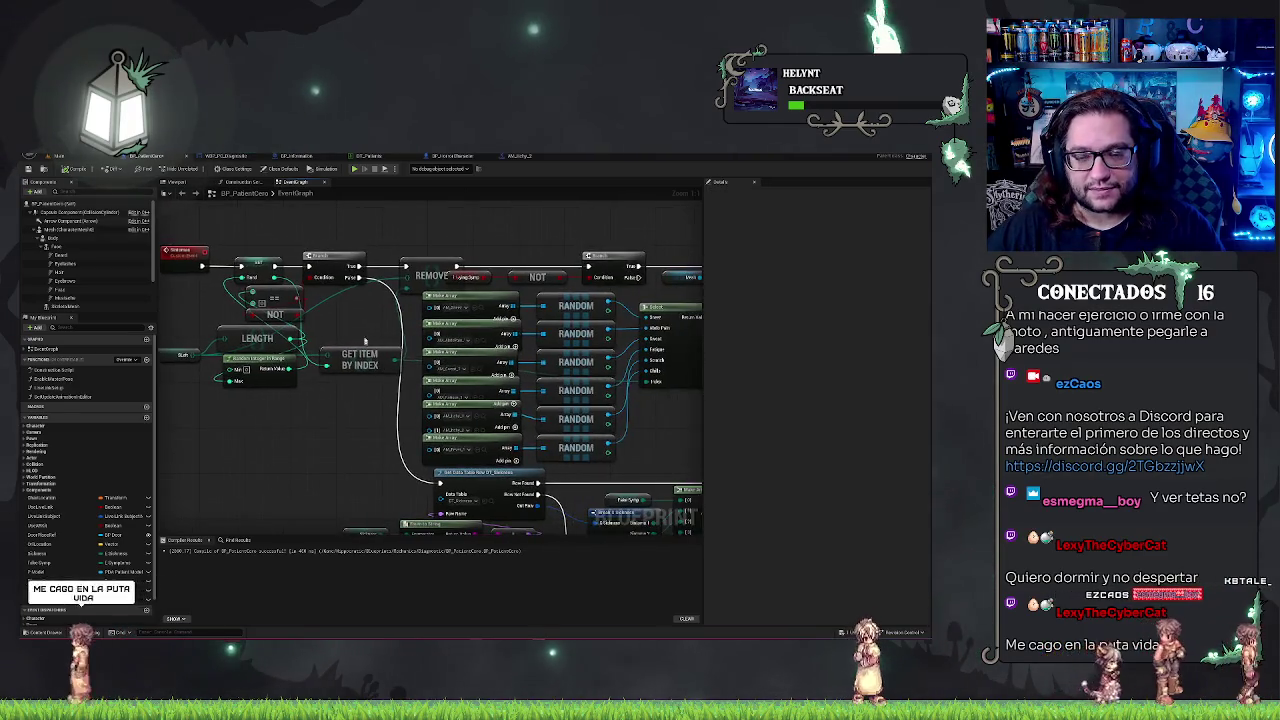
Pan across the event graph to review the node chain and clear the selection.
{"action": "left_click_drag", "start_coordinate": [288, 320], "coordinate": [422, 318]}
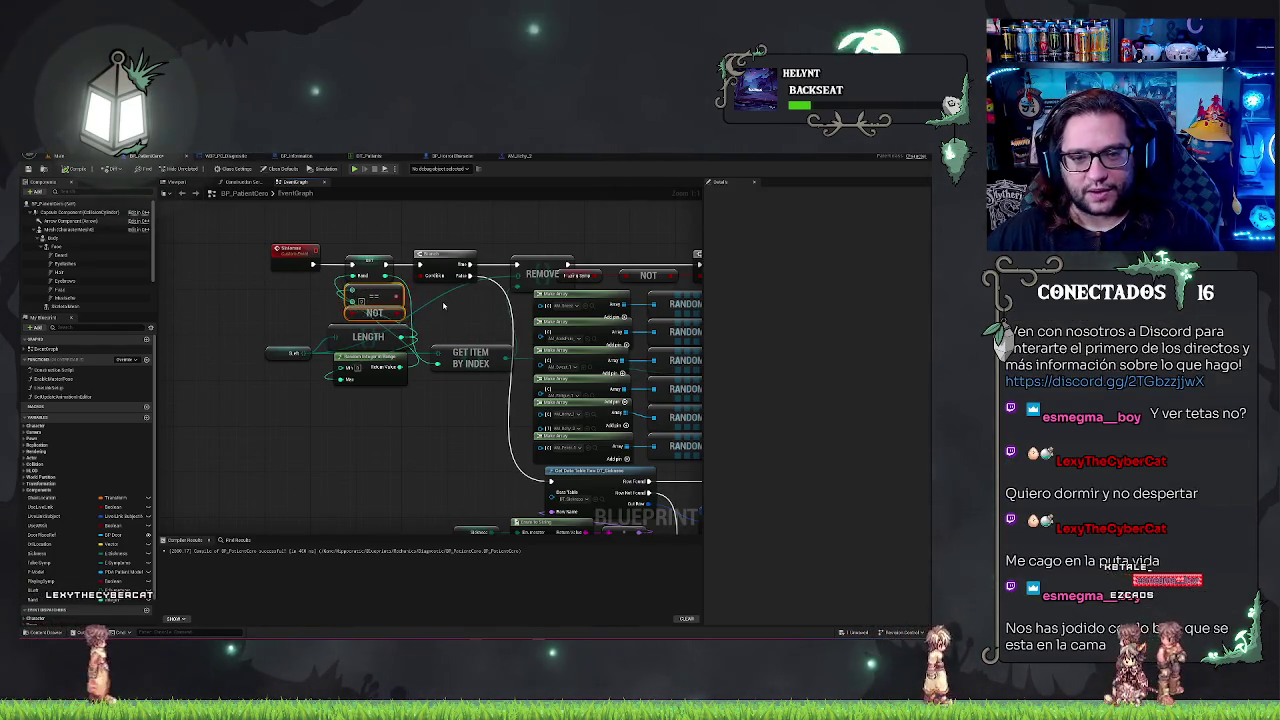
{"action": "left_click_drag", "start_coordinate": [479, 313], "coordinate": [365, 307]}
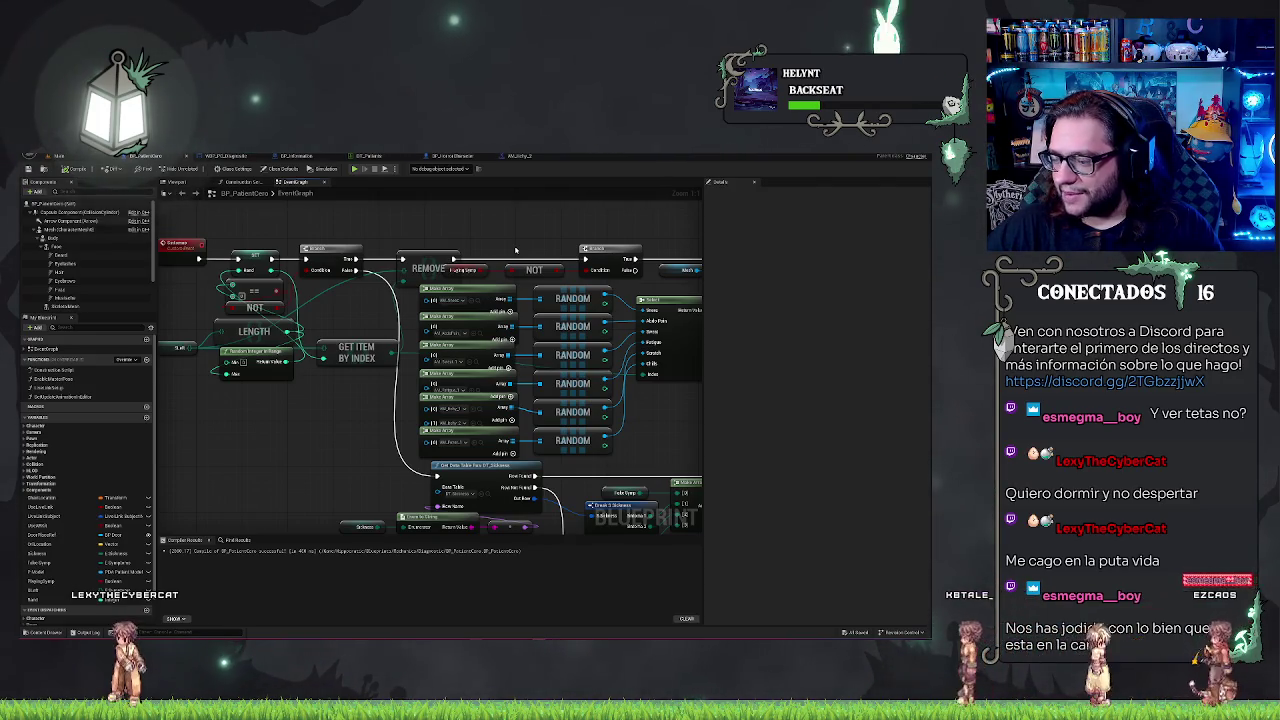
{"action": "left_click_drag", "start_coordinate": [494, 217], "coordinate": [459, 235]}
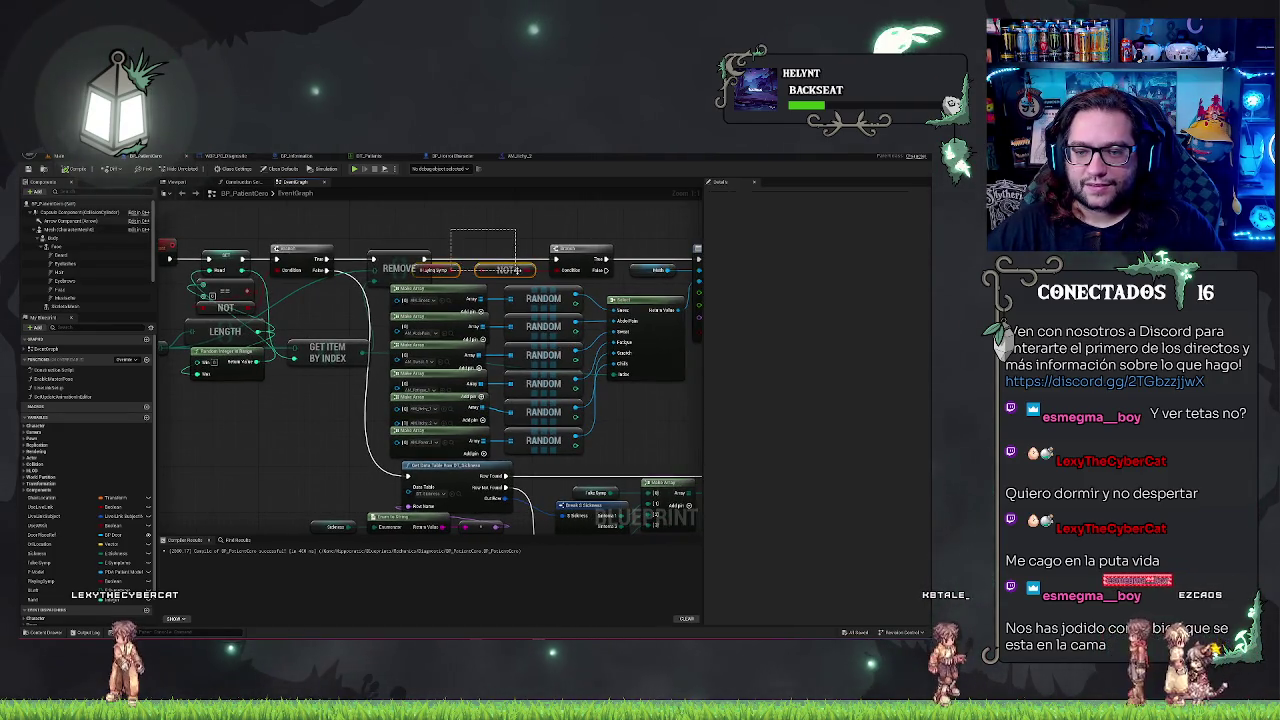
{"action": "left_click_drag", "start_coordinate": [515, 270], "coordinate": [515, 270]}
{"action": "left_click", "coordinate": [525, 222]}
{"action": "left_click_drag", "start_coordinate": [437, 231], "coordinate": [505, 219]}
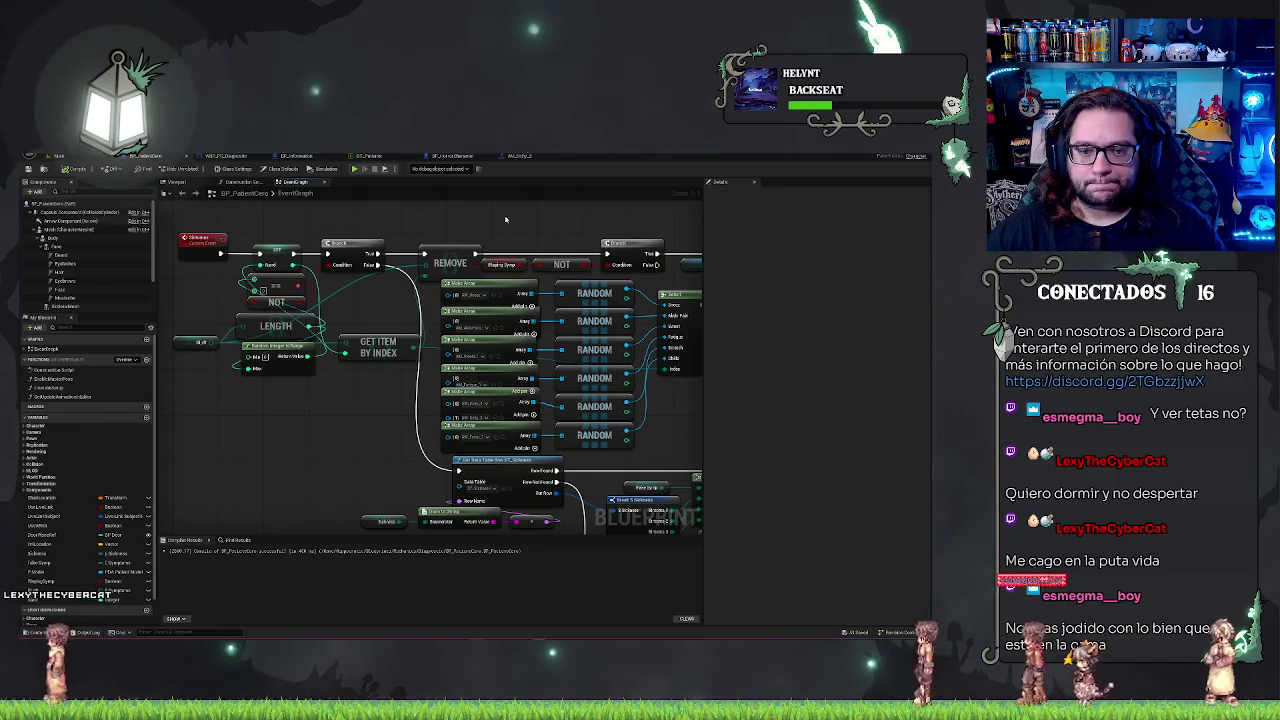
{"action": "left_click_drag", "start_coordinate": [400, 280], "coordinate": [355, 311]}
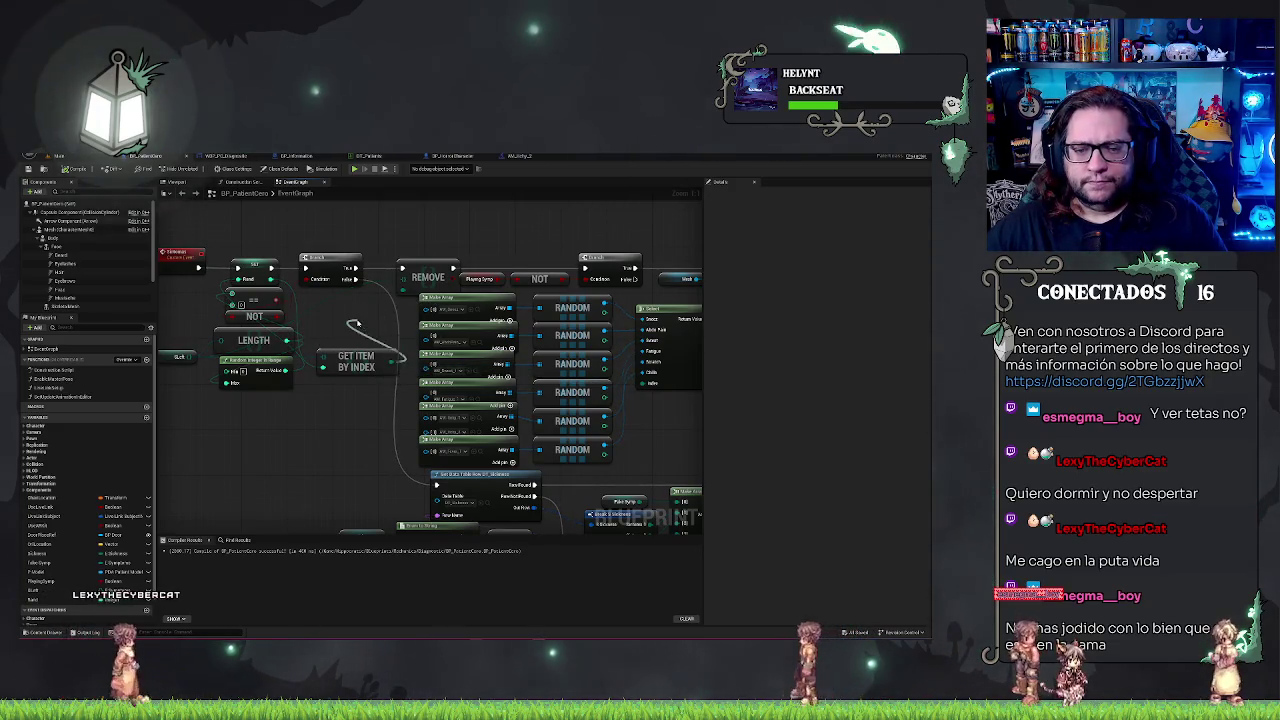
Convert the E_Symptoms enum pin to text with an Enum to String node.
{"action": "left_click_drag", "start_coordinate": [400, 370], "coordinate": [353, 325]}
{"action": "type", "text": "byte"}
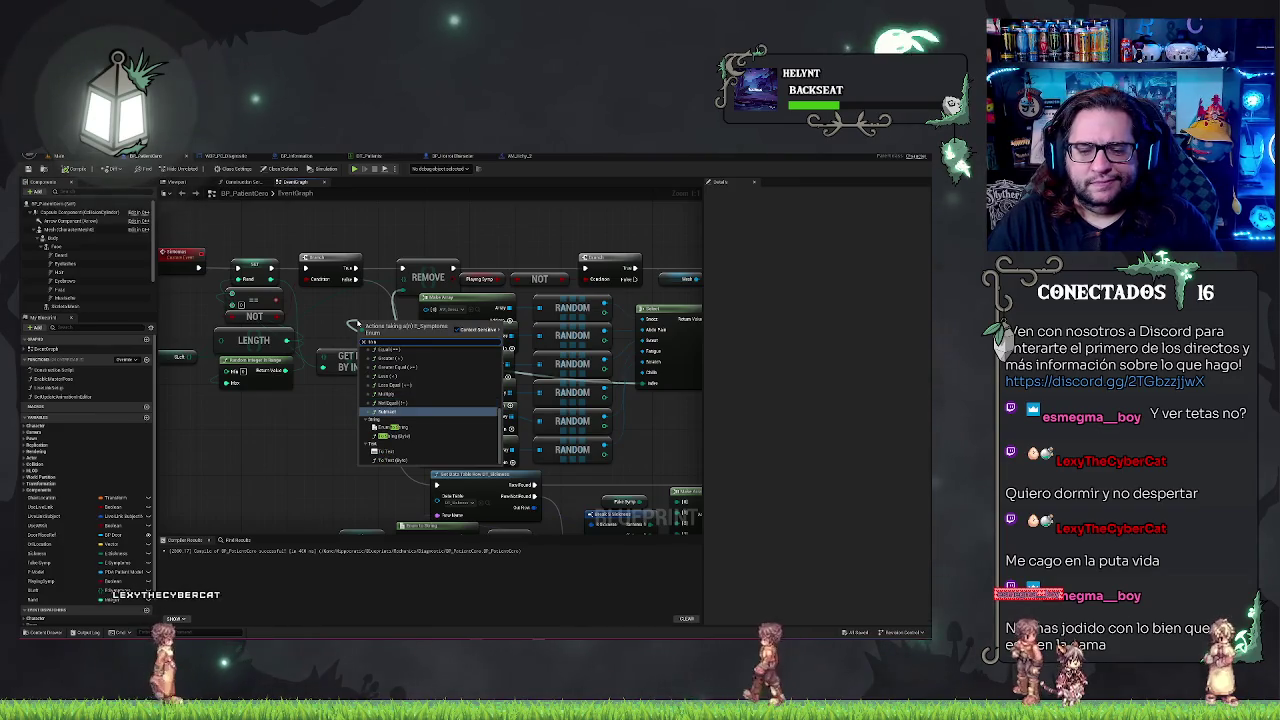
{"action": "left_click", "coordinate": [395, 427]}
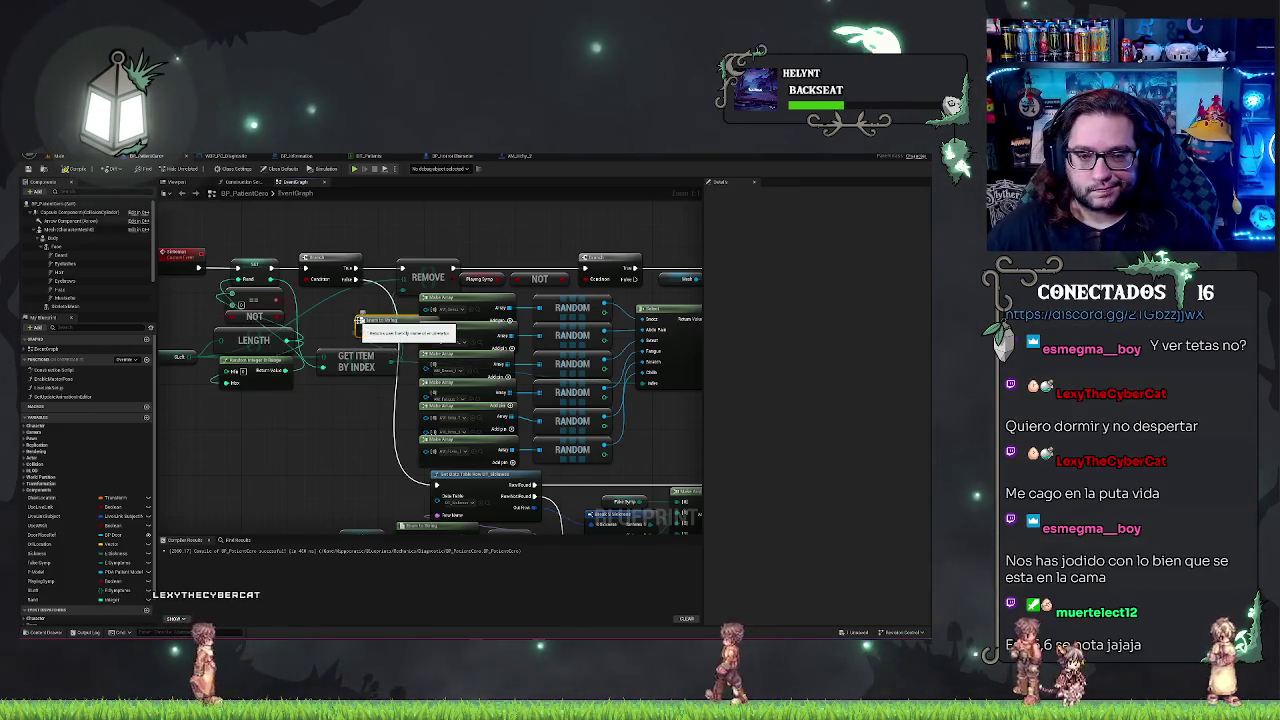
Paste a Print String showing that text before the REMOVE step, then play the level.
{"action": "key", "text": "ctrl+v"}
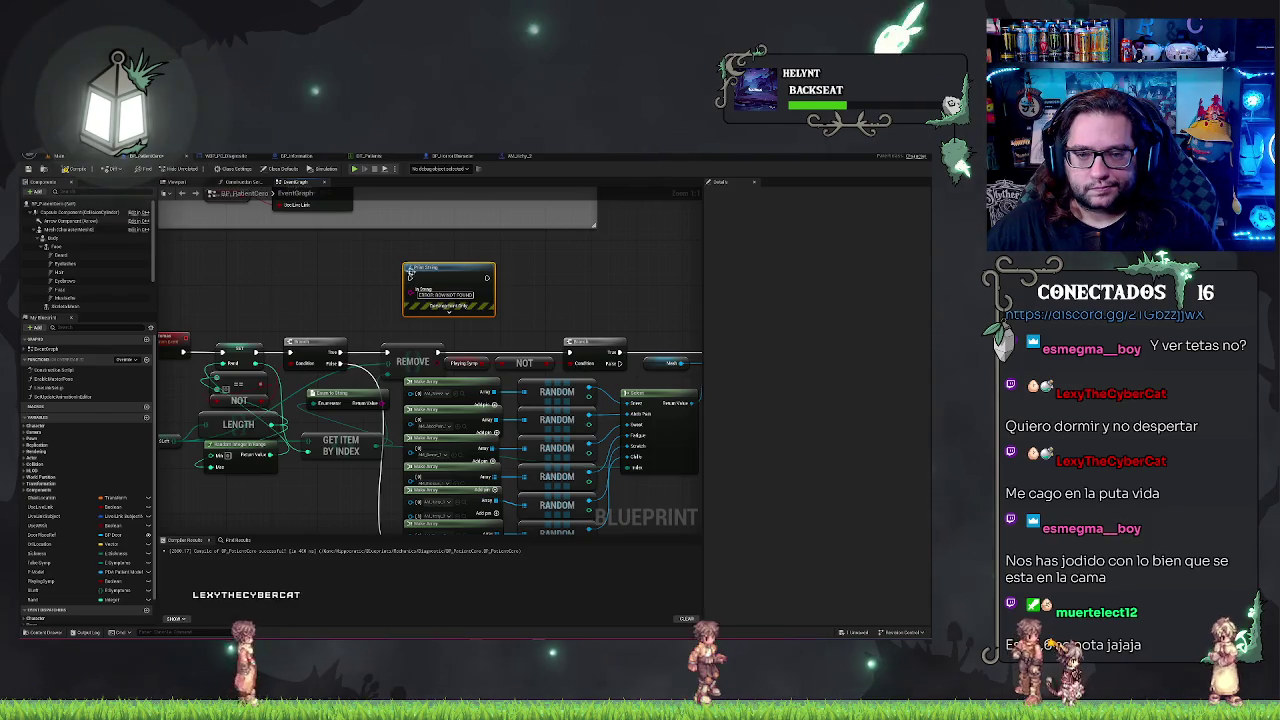
{"action": "mouse_move", "coordinate": [410, 289]}
{"action": "left_mouse_down"}
{"action": "mouse_move", "coordinate": [363, 345]}
{"action": "mouse_move", "coordinate": [381, 402]}
{"action": "left_mouse_up"}
{"action": "left_click_drag", "start_coordinate": [446, 278], "coordinate": [388, 352]}
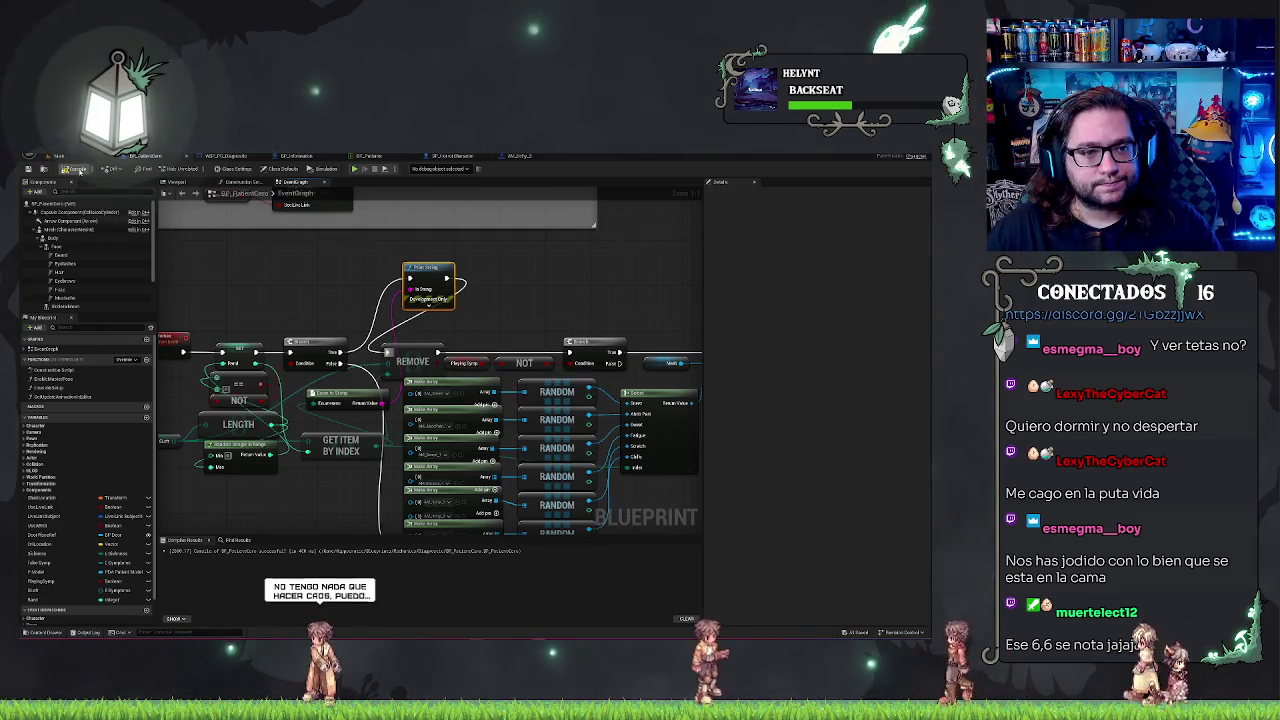
{"action": "left_click", "coordinate": [58, 155]}
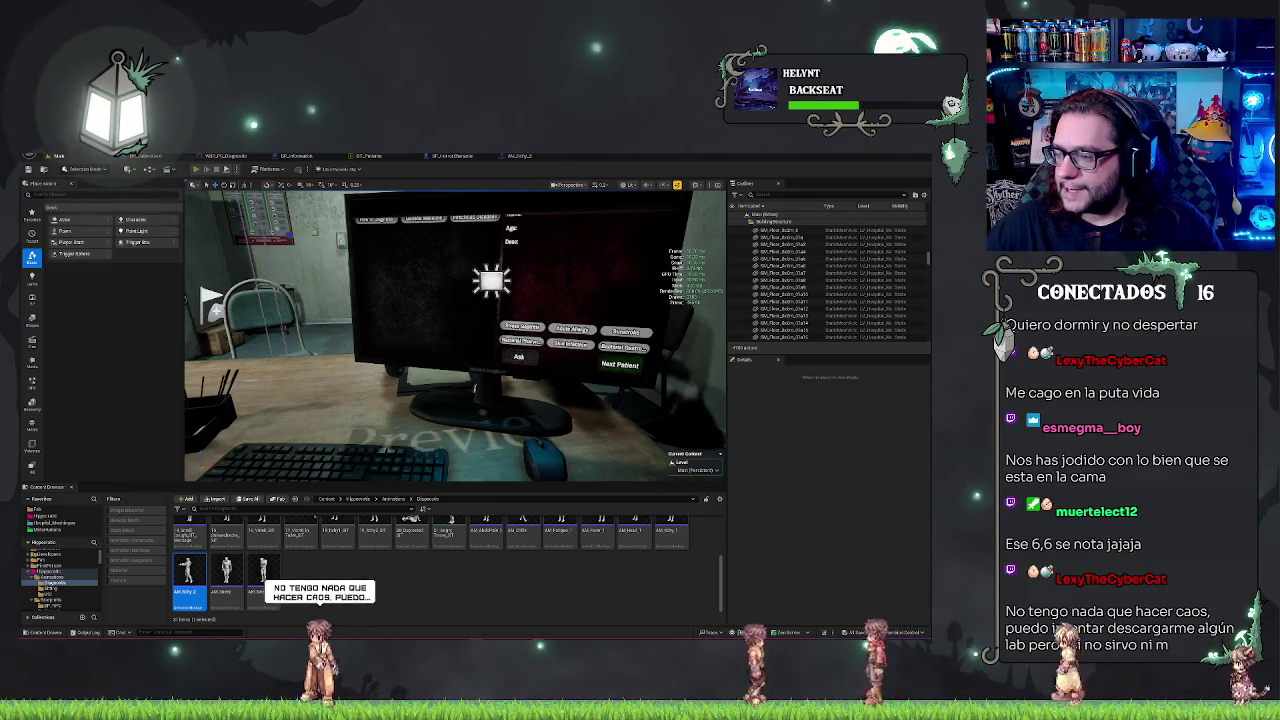
{"action": "key", "text": "alt+p"}
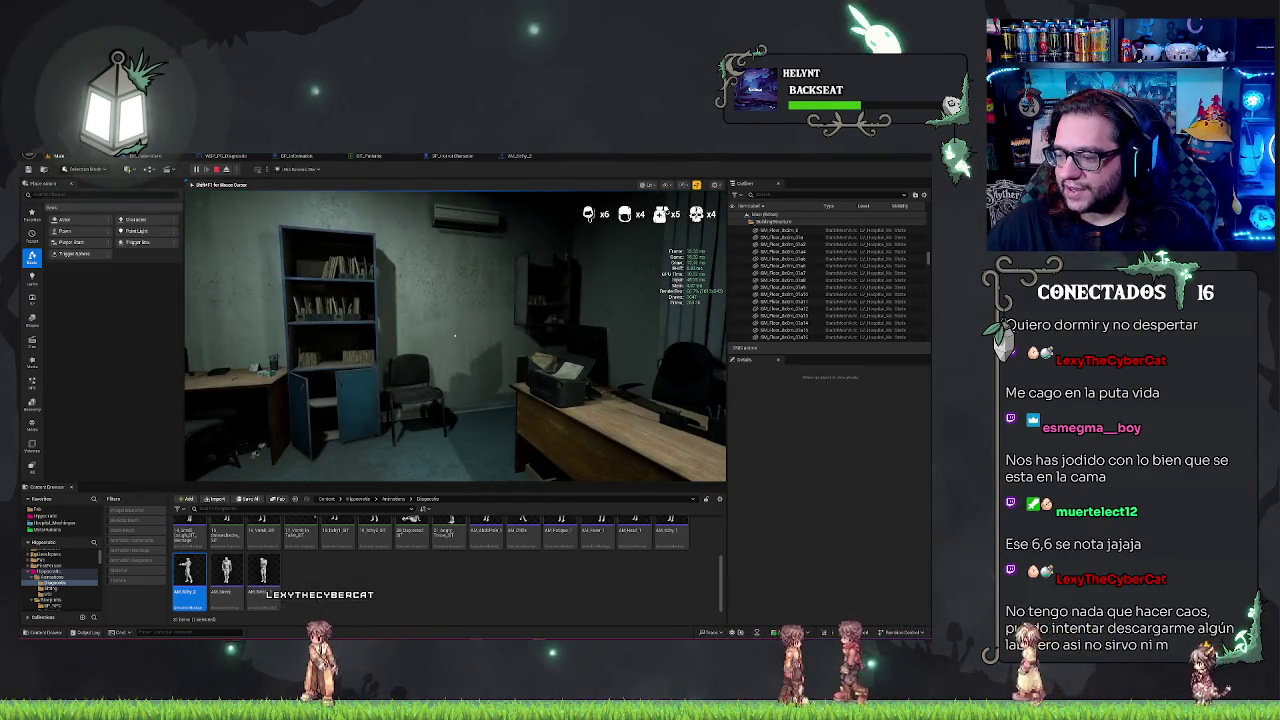
Walk the player up to the desk computer and interact with its monitor.
{"action": "key", "text": "w"}
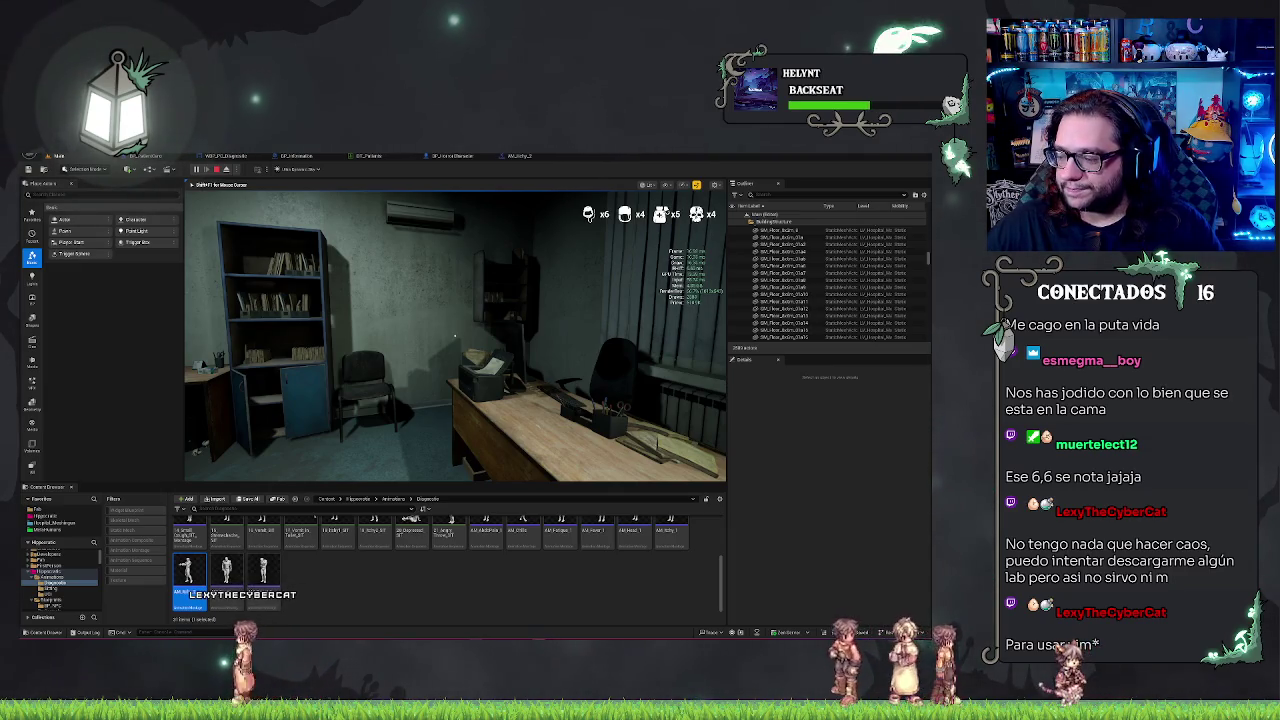
{"action": "mouse_move", "coordinate": [455, 337]}
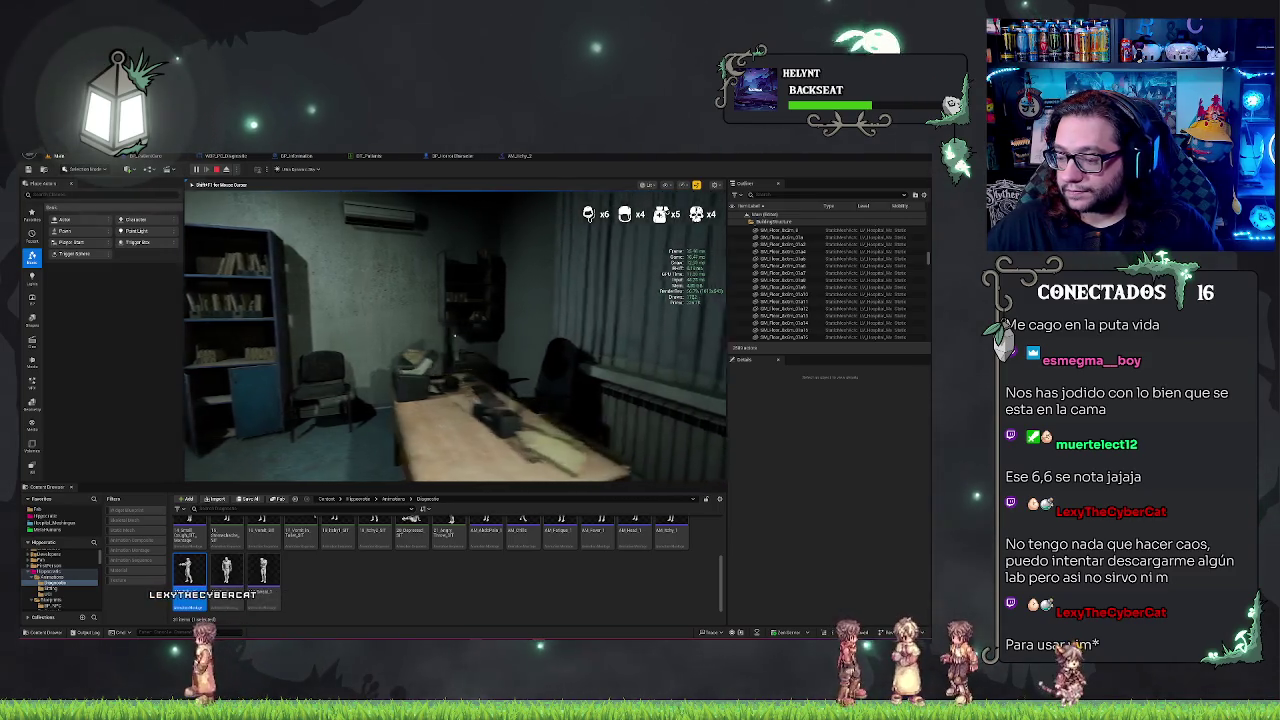
{"action": "key", "text": "w"}
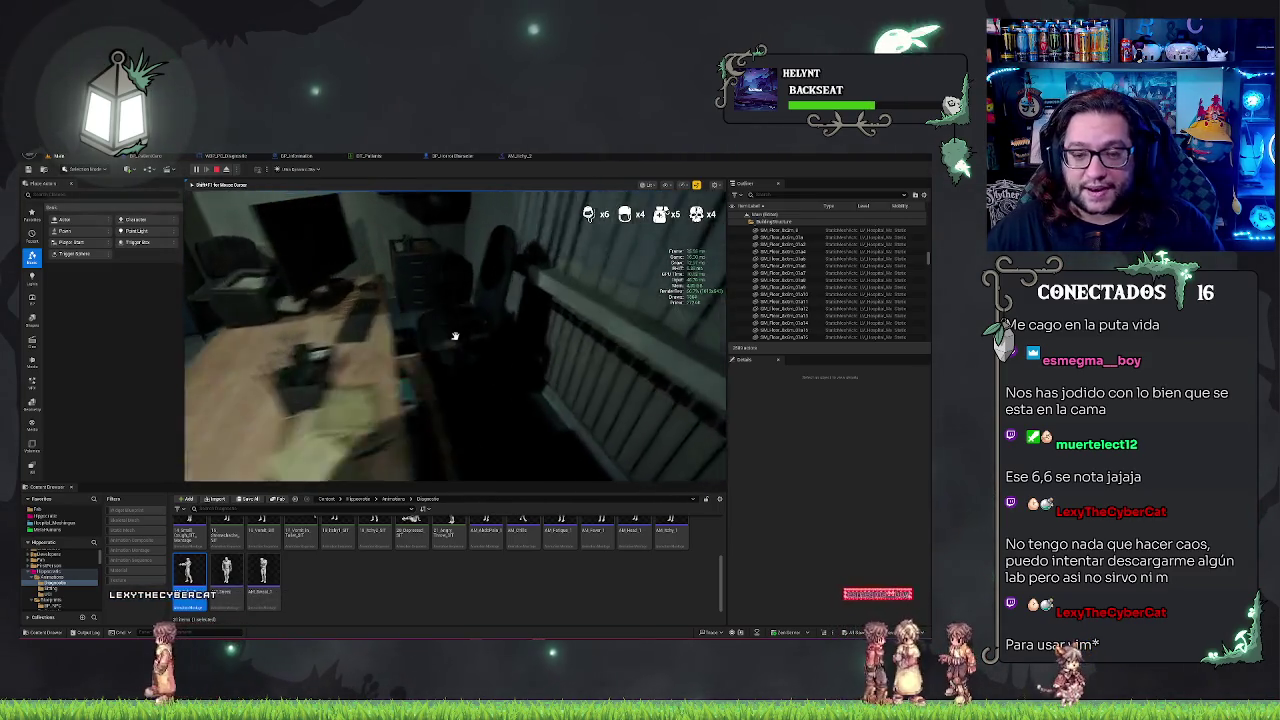
{"action": "left_click", "coordinate": [455, 337]}
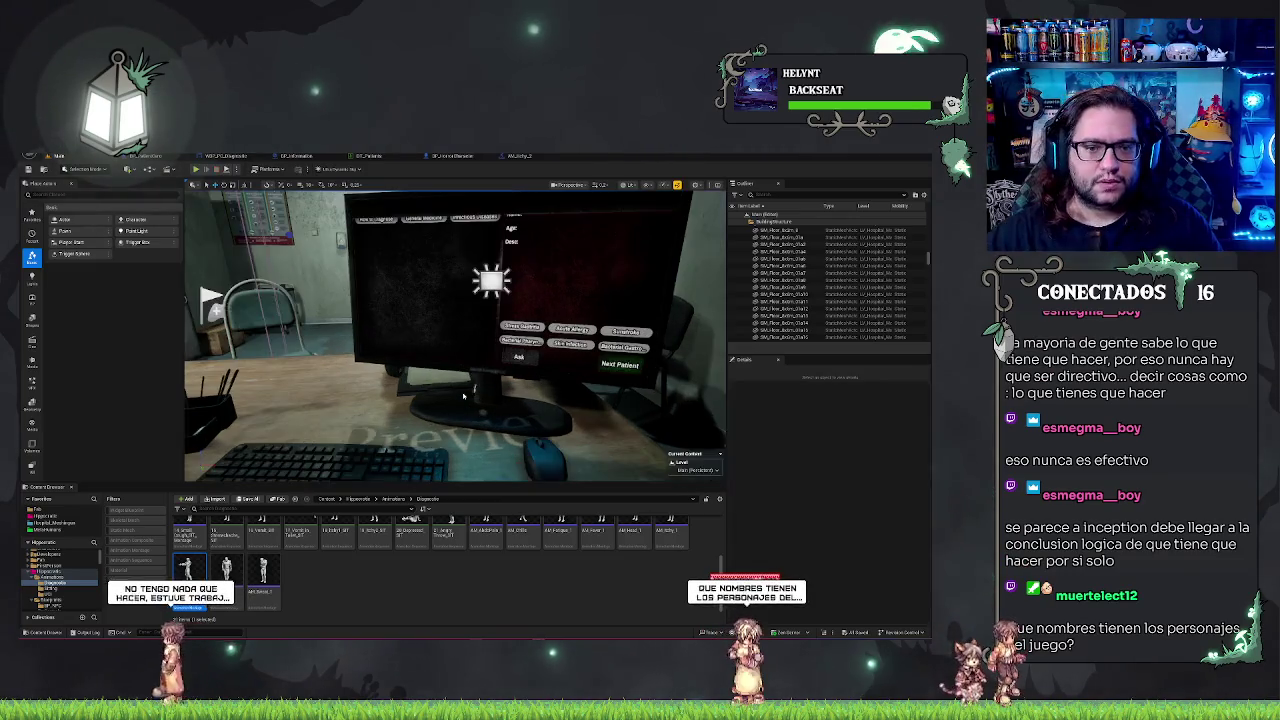
Stop the play test and move the Random Integer in Range node up and left.
{"action": "key", "text": "Escape"}
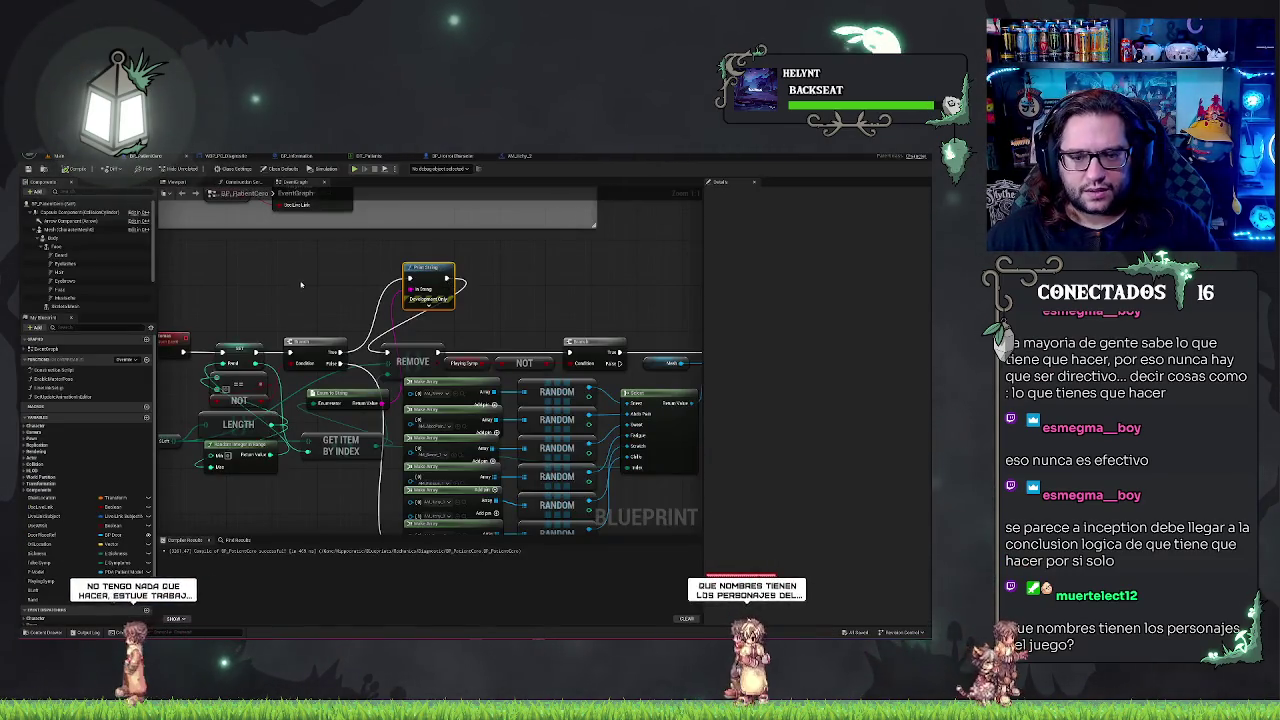
{"action": "right_click", "coordinate": [395, 229]}
{"action": "left_click", "coordinate": [366, 289]}
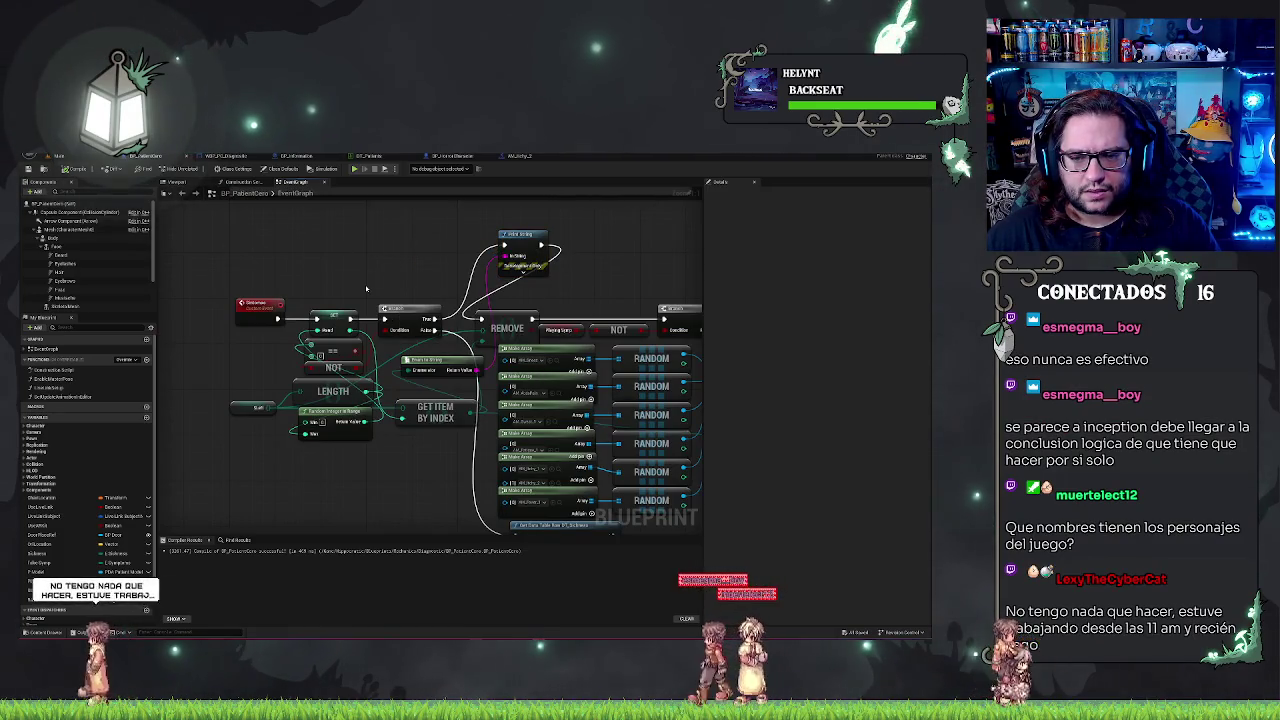
{"action": "left_click", "coordinate": [403, 415]}
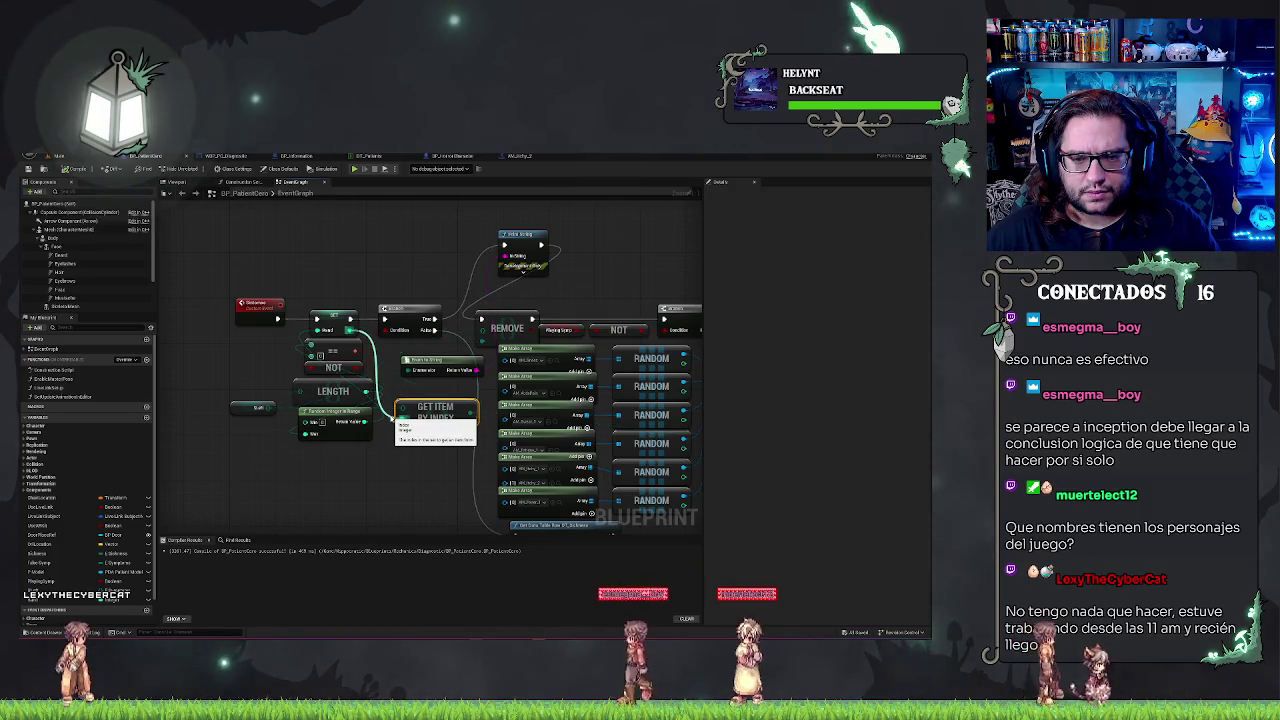
{"action": "mouse_move", "coordinate": [356, 417]}
{"action": "left_mouse_down"}
{"action": "mouse_move", "coordinate": [227, 371]}
{"action": "mouse_move", "coordinate": [224, 337]}
{"action": "mouse_move", "coordinate": [256, 352]}
{"action": "mouse_move", "coordinate": [234, 345]}
{"action": "left_mouse_up"}
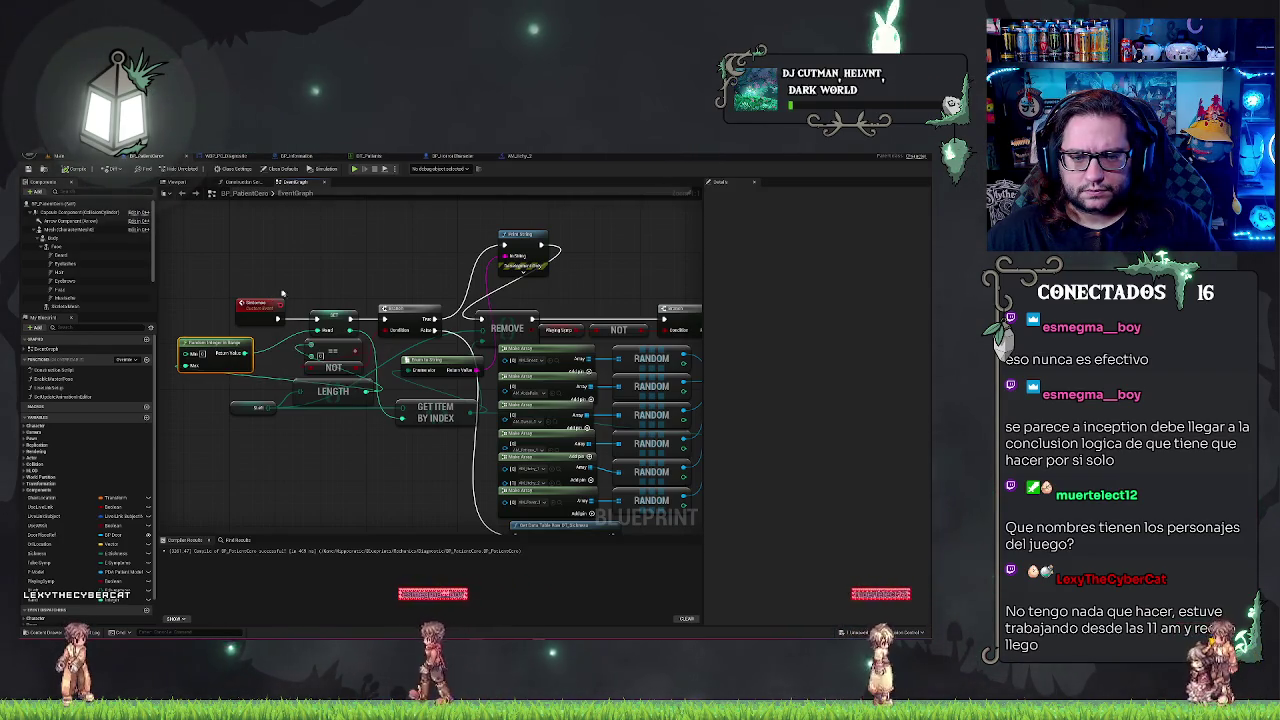
{"action": "left_click_drag", "start_coordinate": [349, 333], "coordinate": [316, 317]}
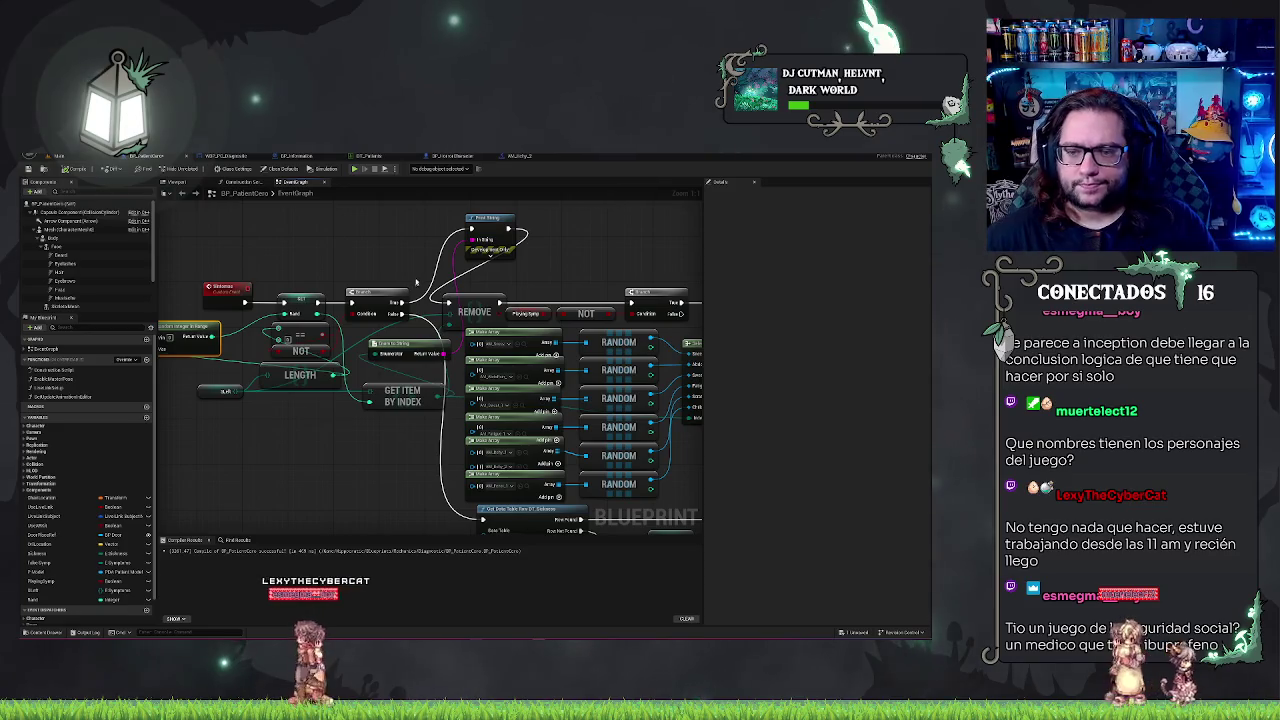
Shift the Print String node left and down, then return to the level editor.
{"action": "right_click", "coordinate": [434, 257]}
{"action": "key", "text": "Escape"}
{"action": "left_click_drag", "start_coordinate": [410, 248], "coordinate": [551, 239]}
{"action": "mouse_move", "coordinate": [454, 215]}
{"action": "left_mouse_down"}
{"action": "mouse_move", "coordinate": [390, 243]}
{"action": "mouse_move", "coordinate": [483, 260]}
{"action": "mouse_move", "coordinate": [488, 244]}
{"action": "left_mouse_up"}
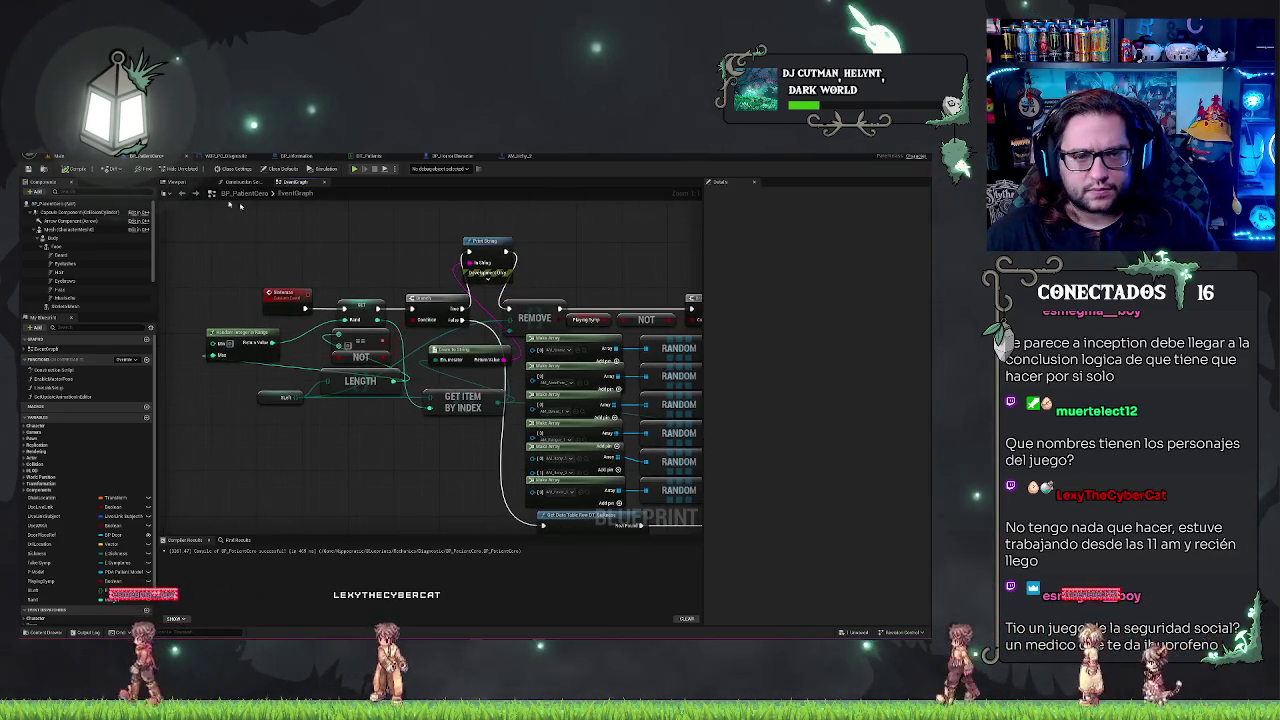
{"action": "left_click", "coordinate": [490, 278]}
{"action": "mouse_move", "coordinate": [470, 200]}
{"action": "left_mouse_down"}
{"action": "mouse_move", "coordinate": [460, 300]}
{"action": "mouse_move", "coordinate": [477, 349]}
{"action": "mouse_move", "coordinate": [428, 393]}
{"action": "mouse_move", "coordinate": [526, 417]}
{"action": "left_mouse_up"}
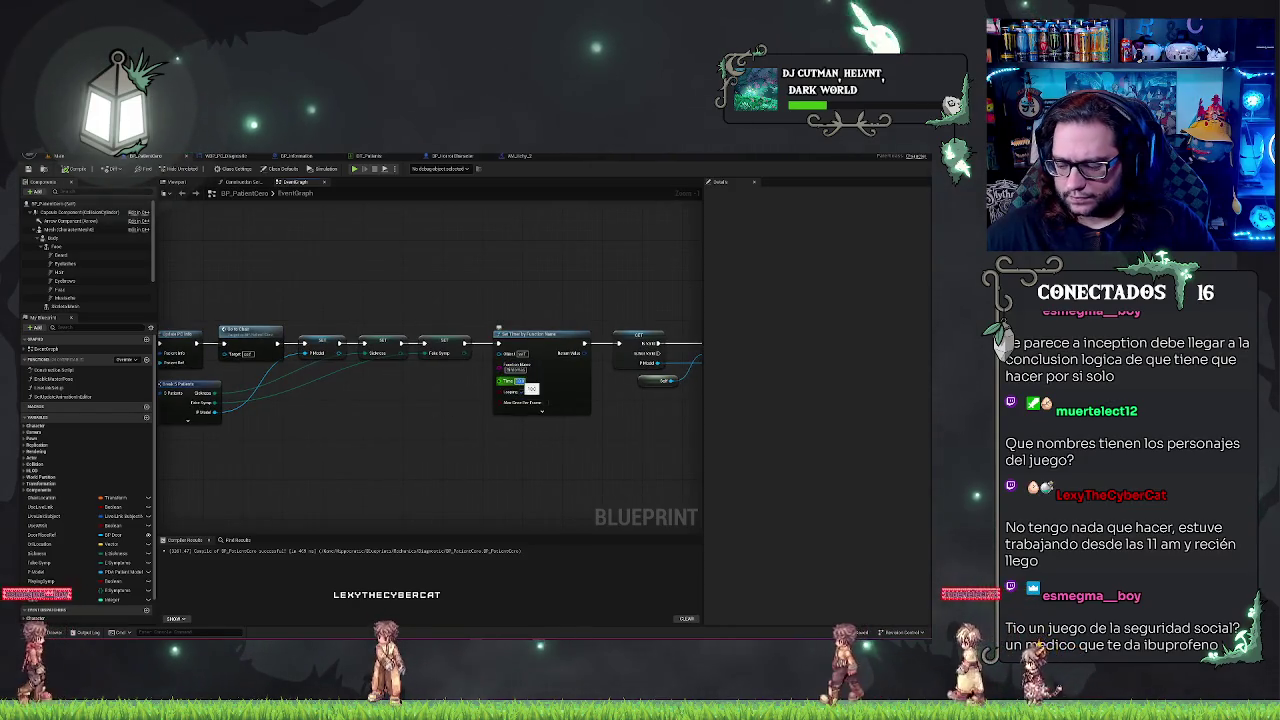
{"action": "left_click", "coordinate": [77, 157]}
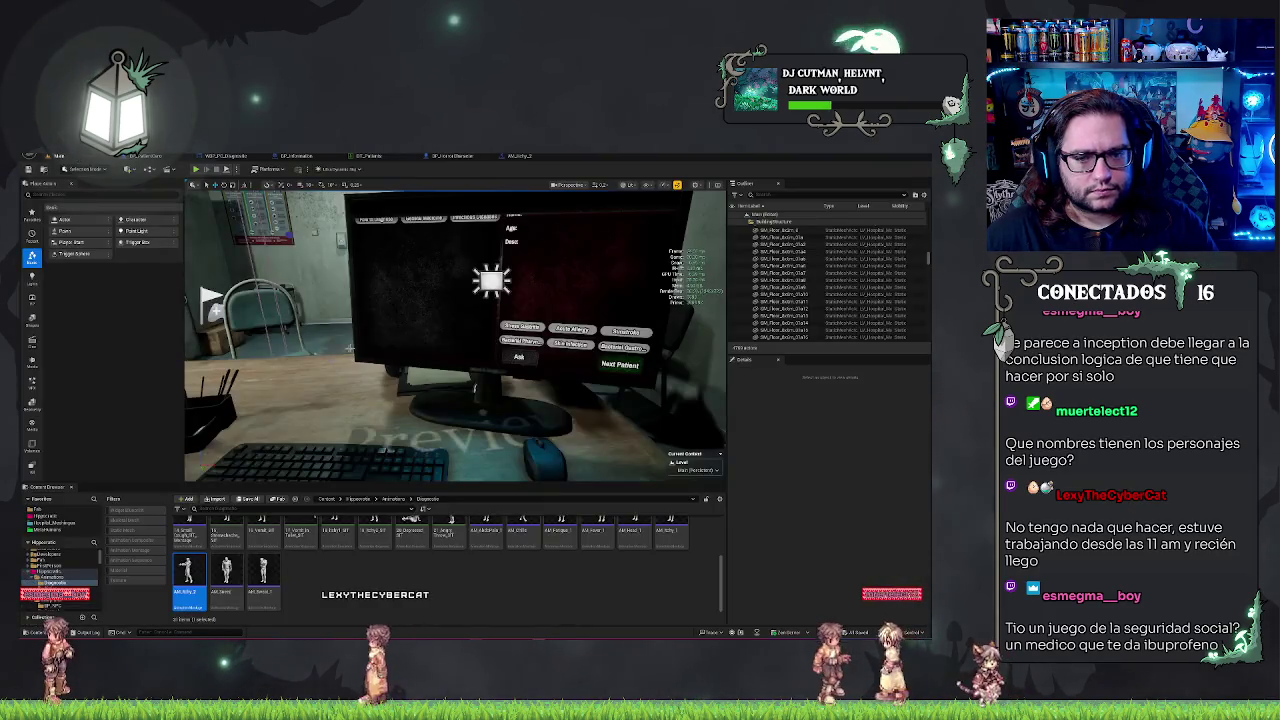
Drop a Get node for the My Blueprint variable wired into Get Item By Index, then return to the level.
{"action": "left_click", "coordinate": [368, 156]}
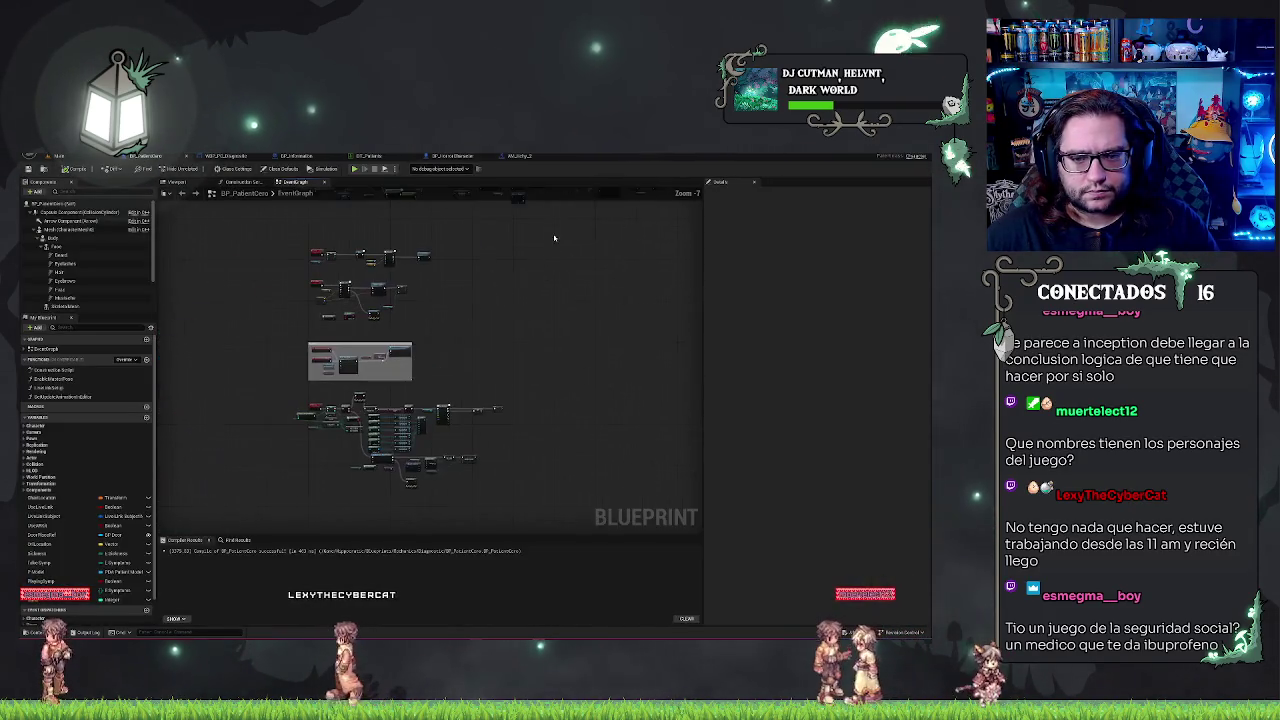
{"action": "scroll", "coordinate": [343, 341], "scroll_direction": "up", "scroll_amount": 5}
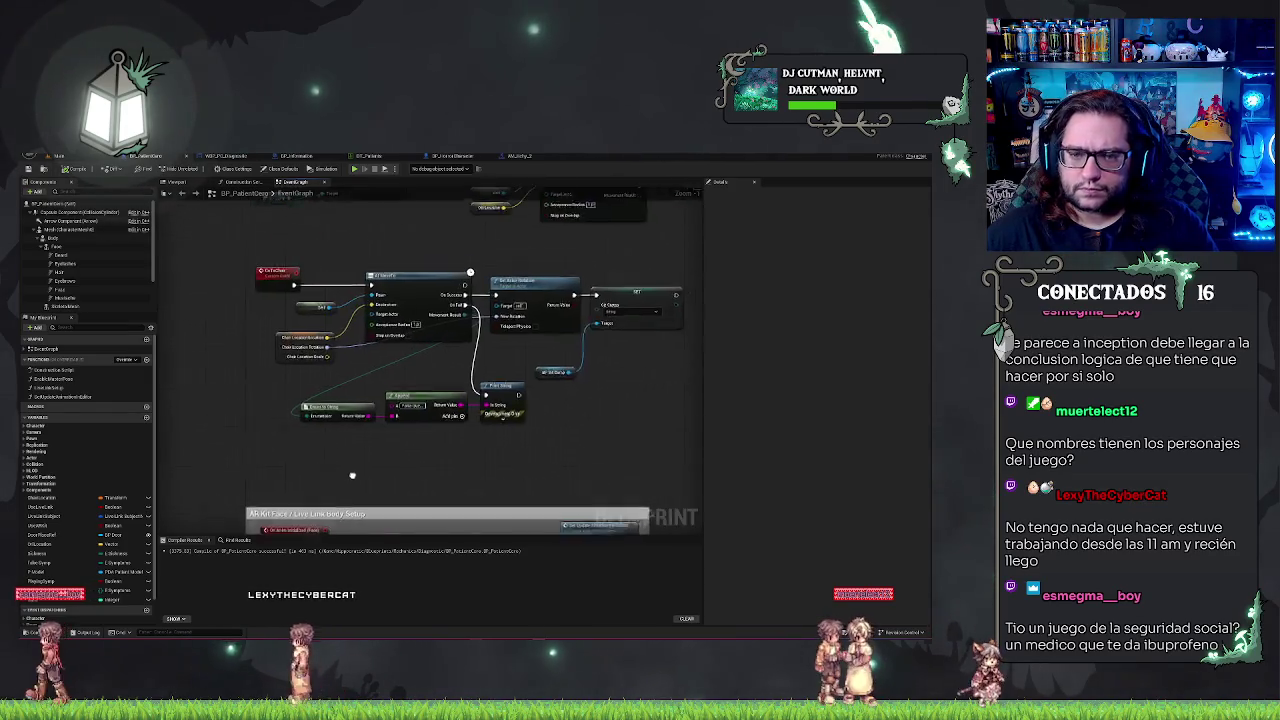
{"action": "left_click_drag", "start_coordinate": [349, 478], "coordinate": [374, 273]}
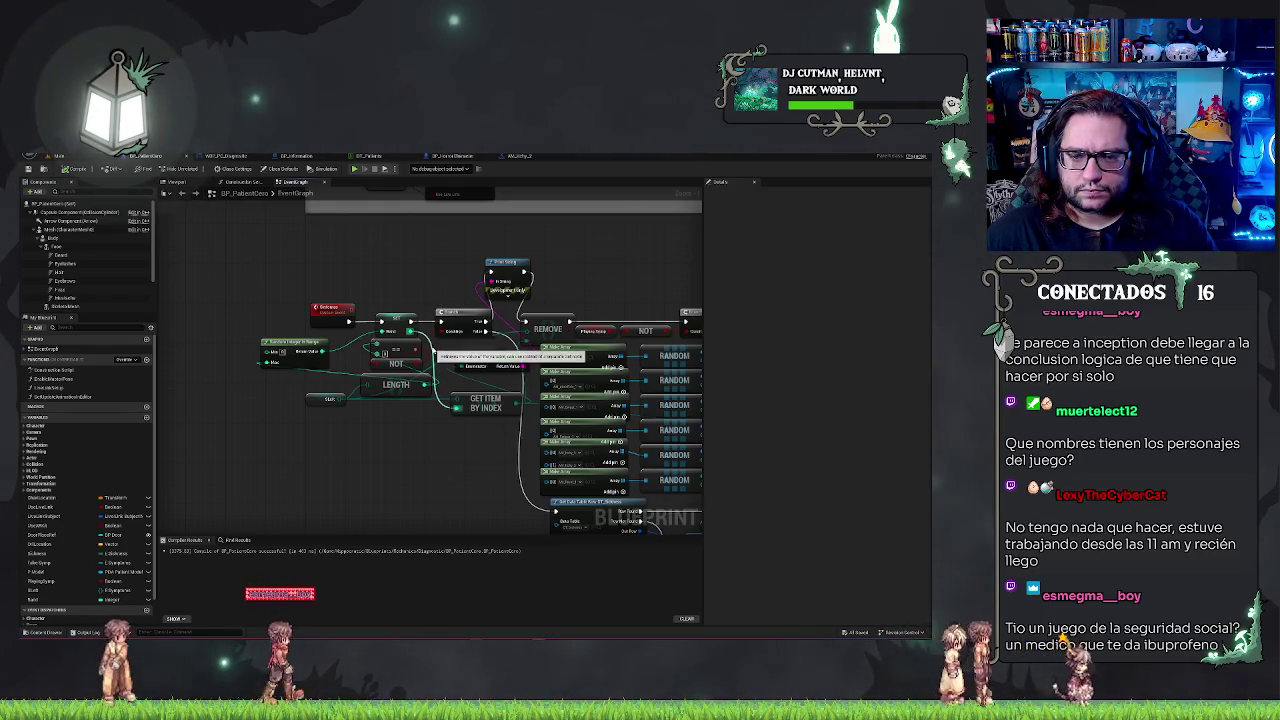
{"action": "mouse_move", "coordinate": [48, 605]}
{"action": "left_mouse_down"}
{"action": "mouse_move", "coordinate": [257, 477]}
{"action": "mouse_move", "coordinate": [452, 414]}
{"action": "mouse_move", "coordinate": [306, 424]}
{"action": "mouse_move", "coordinate": [393, 422]}
{"action": "left_mouse_up"}
{"action": "left_click", "coordinate": [368, 462]}
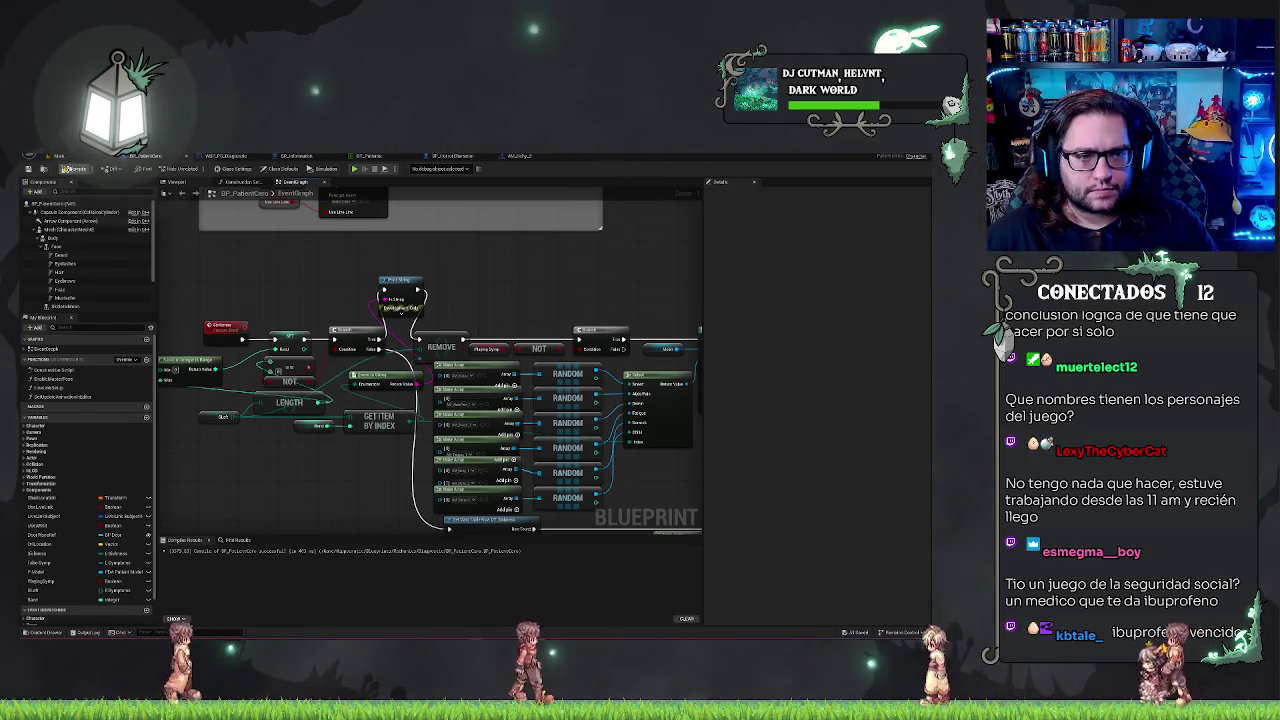
{"action": "left_click", "coordinate": [58, 156]}
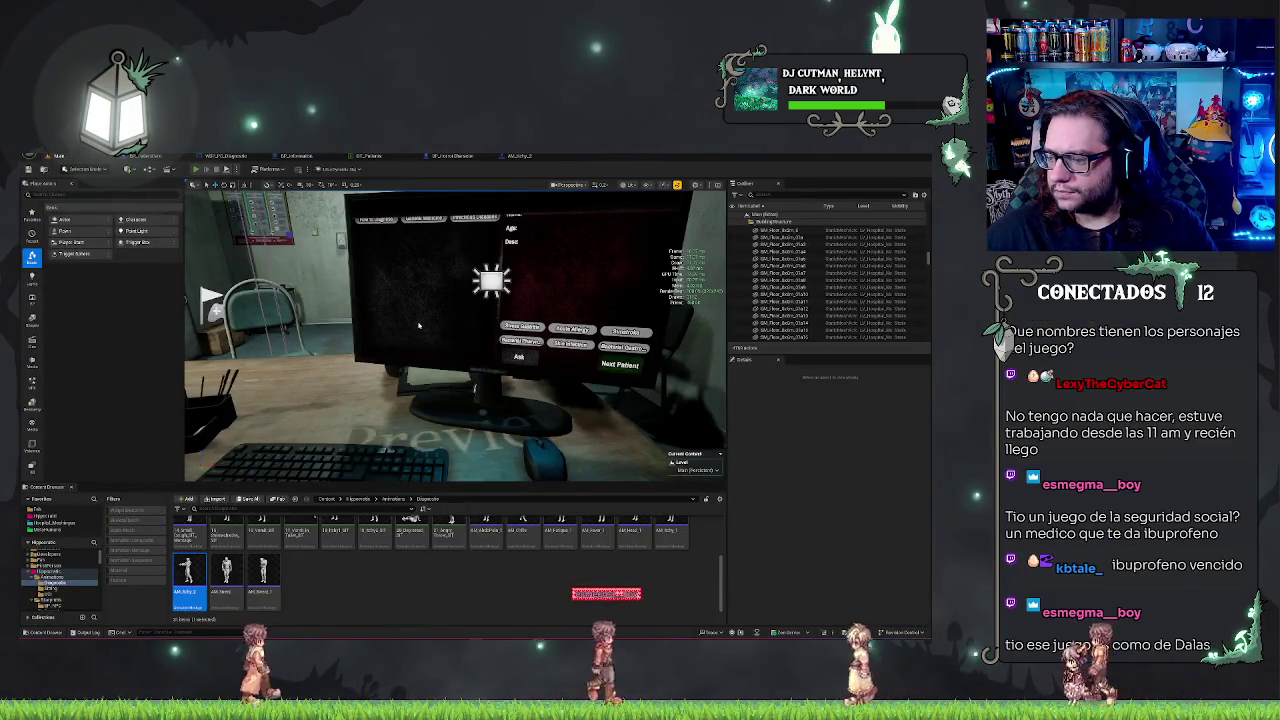
{"action": "key", "text": "alt+p"}
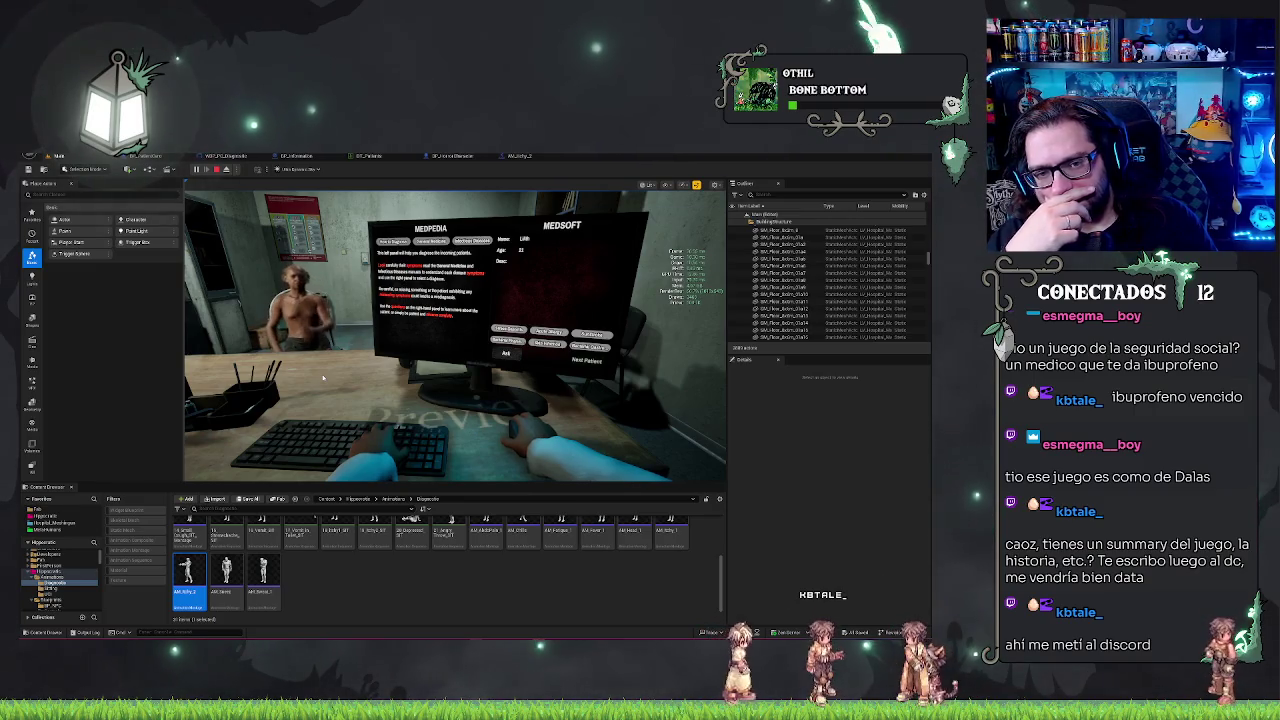
{"action": "key", "text": "Escape"}
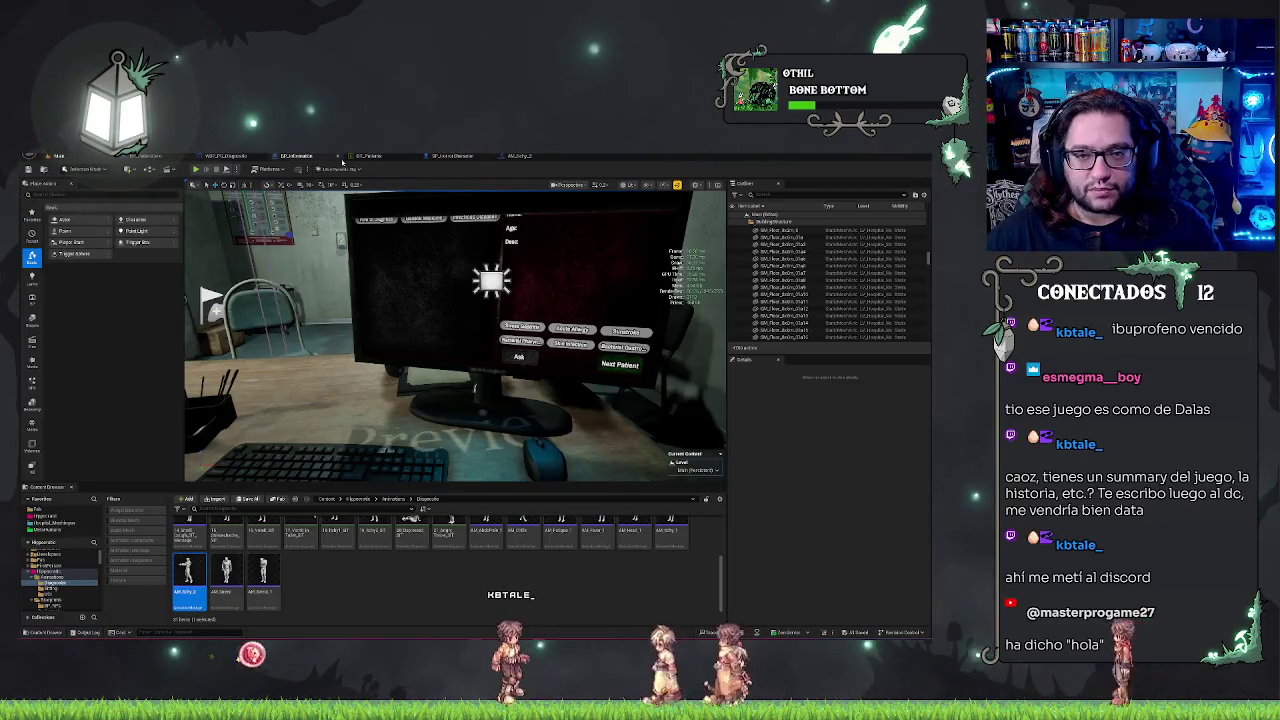
Close the AM_ montage editor, deselect the asset, and start a new play session.
{"action": "left_click", "coordinate": [521, 156]}
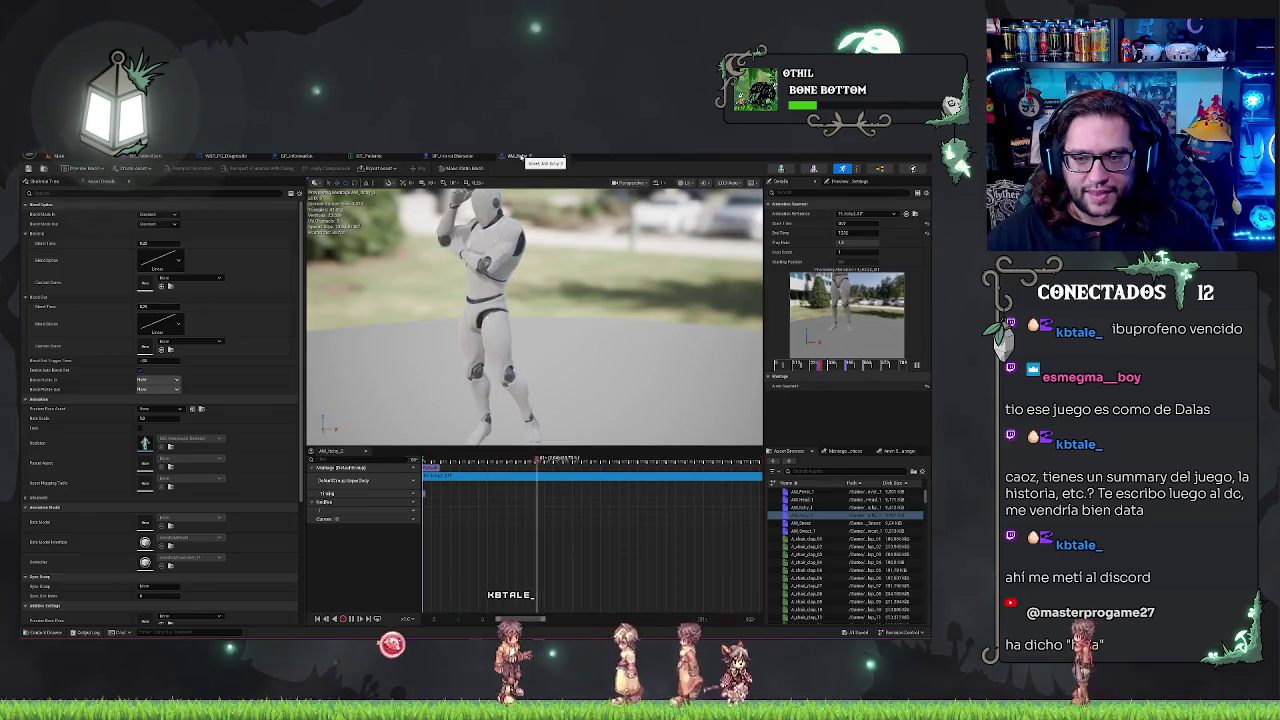
{"action": "left_click", "coordinate": [531, 156]}
{"action": "left_click", "coordinate": [86, 158]}
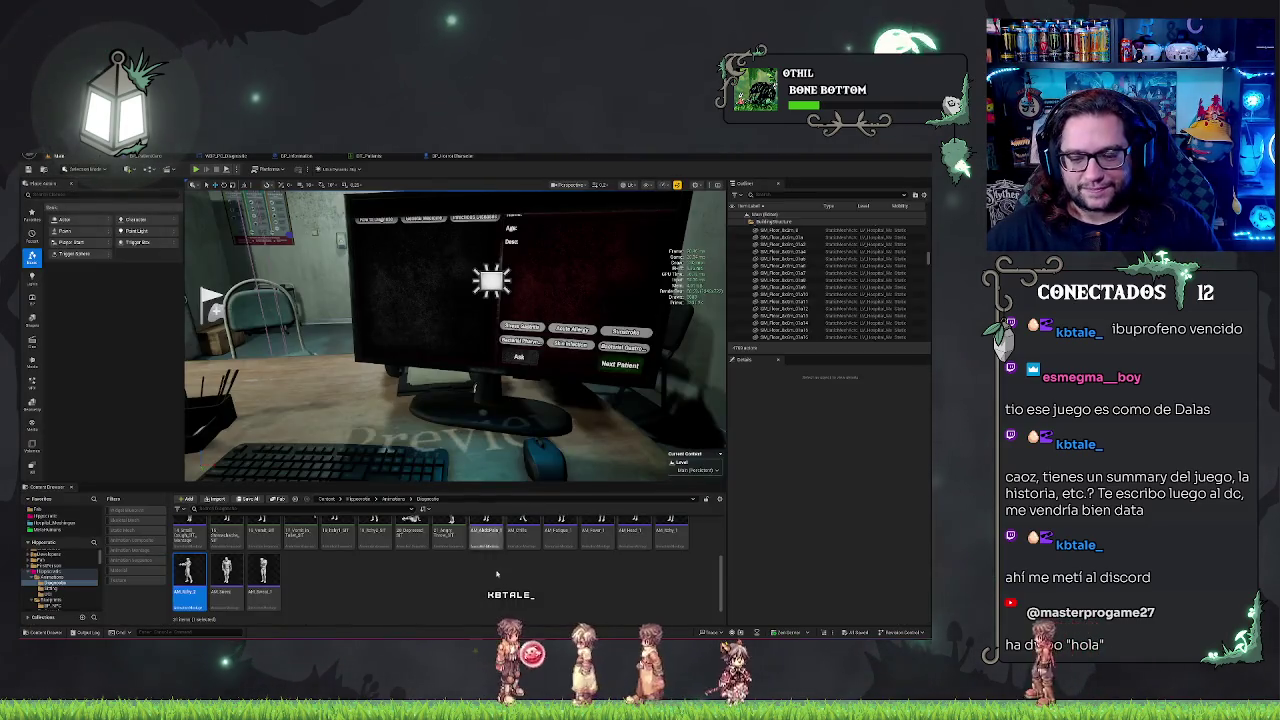
{"action": "left_click", "coordinate": [496, 574]}
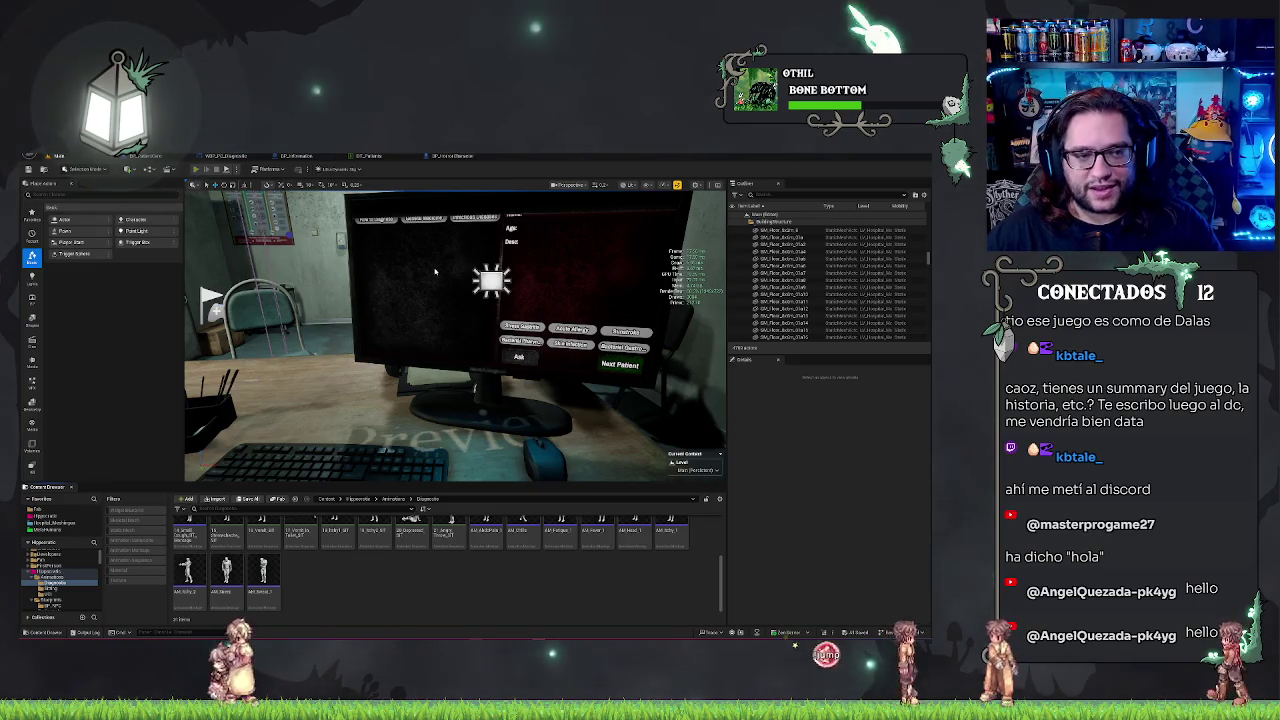
{"action": "key", "text": "alt+p"}
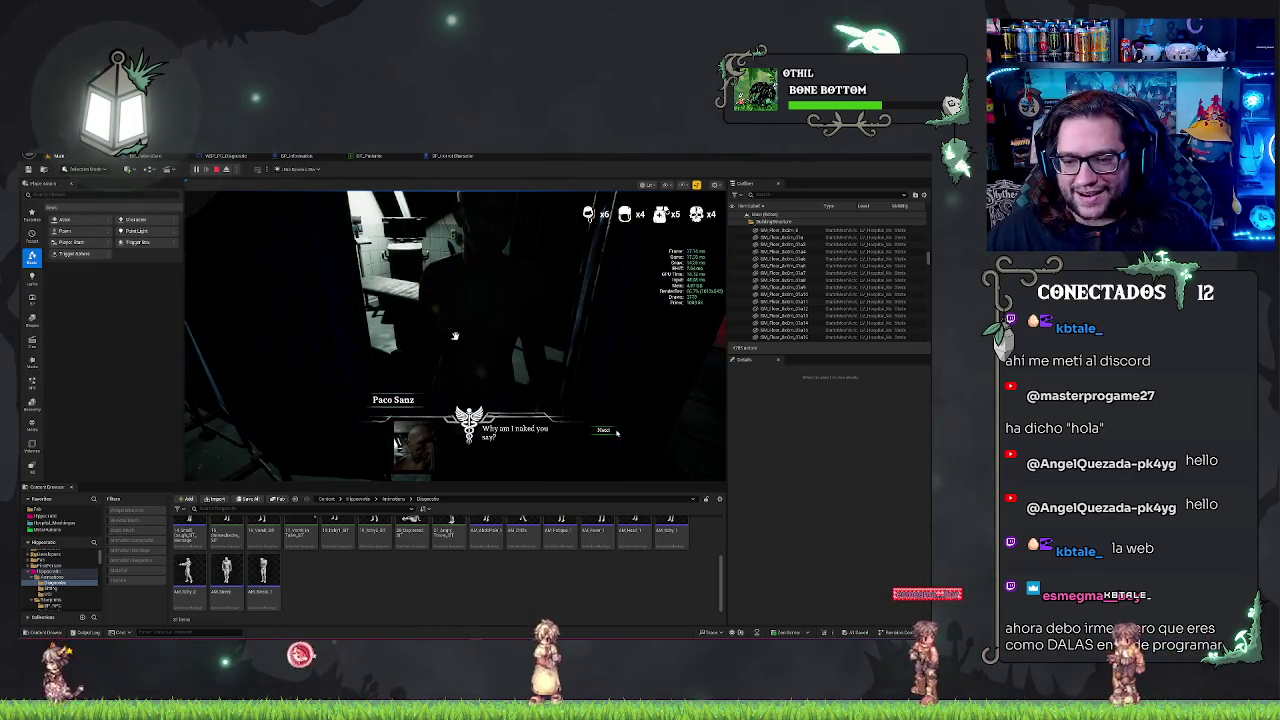
{"action": "left_click", "coordinate": [616, 433]}
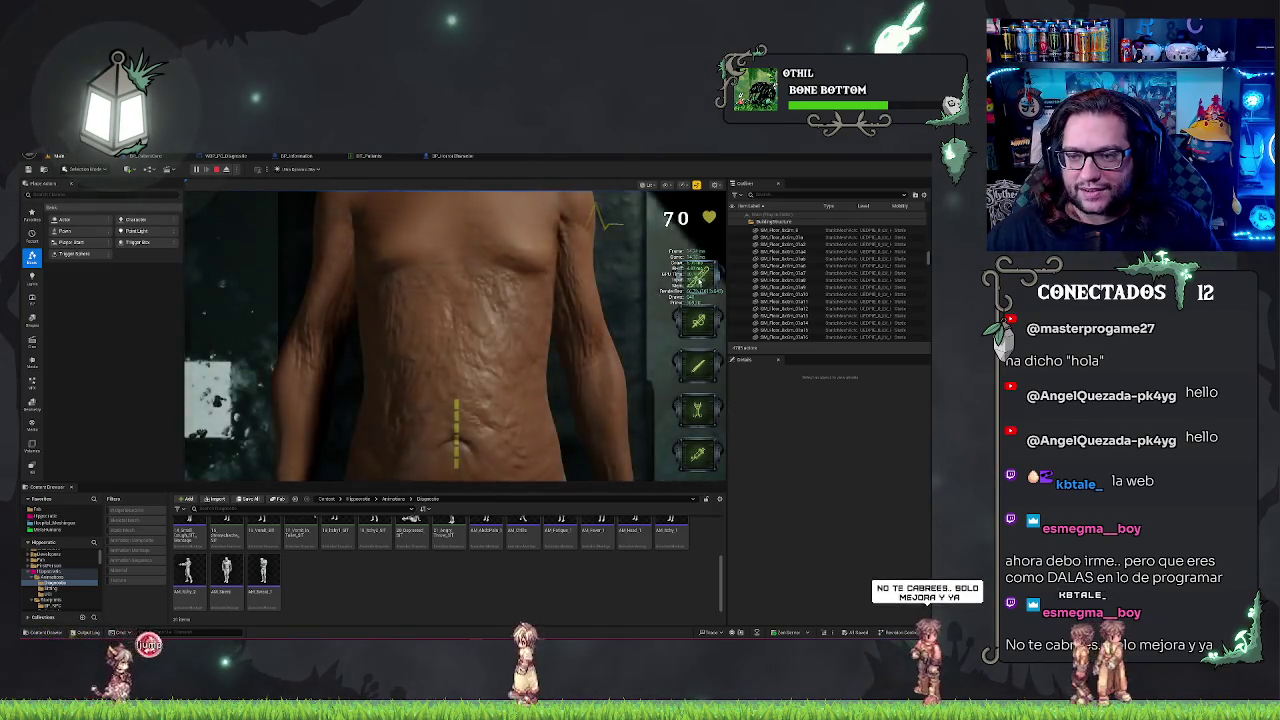
{"action": "left_click", "coordinate": [455, 430]}
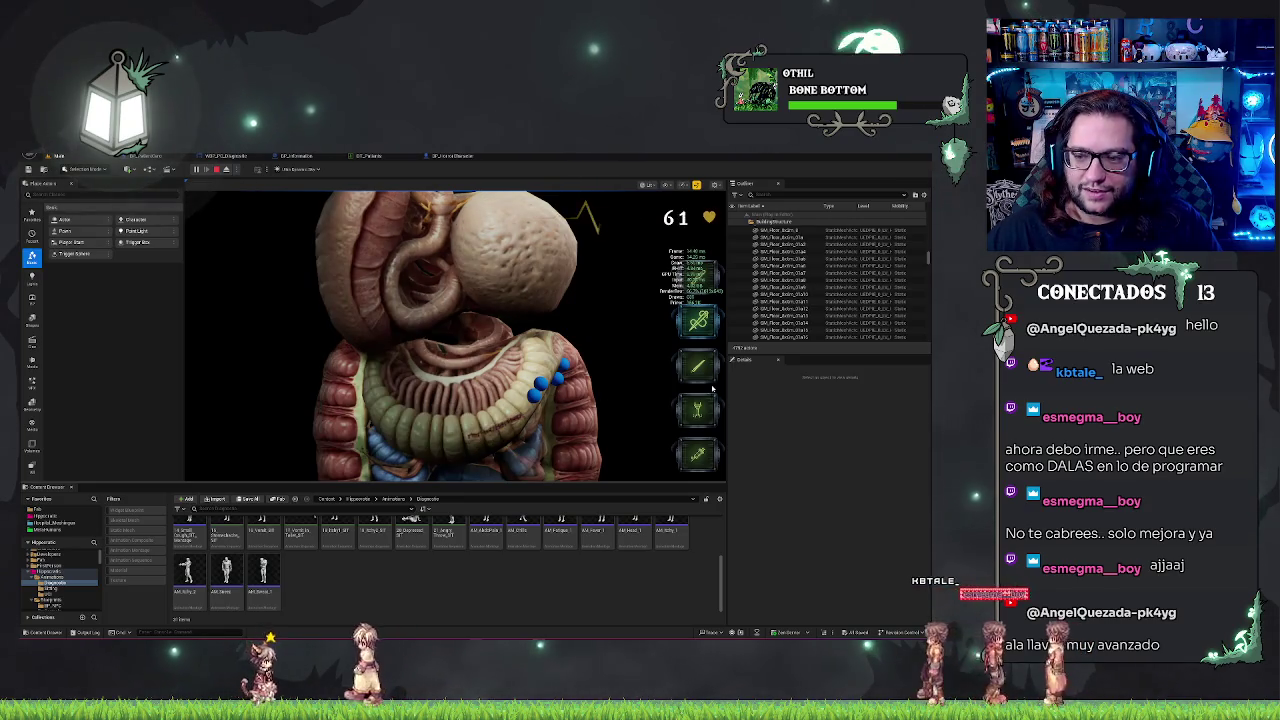
{"action": "left_click", "coordinate": [546, 396]}
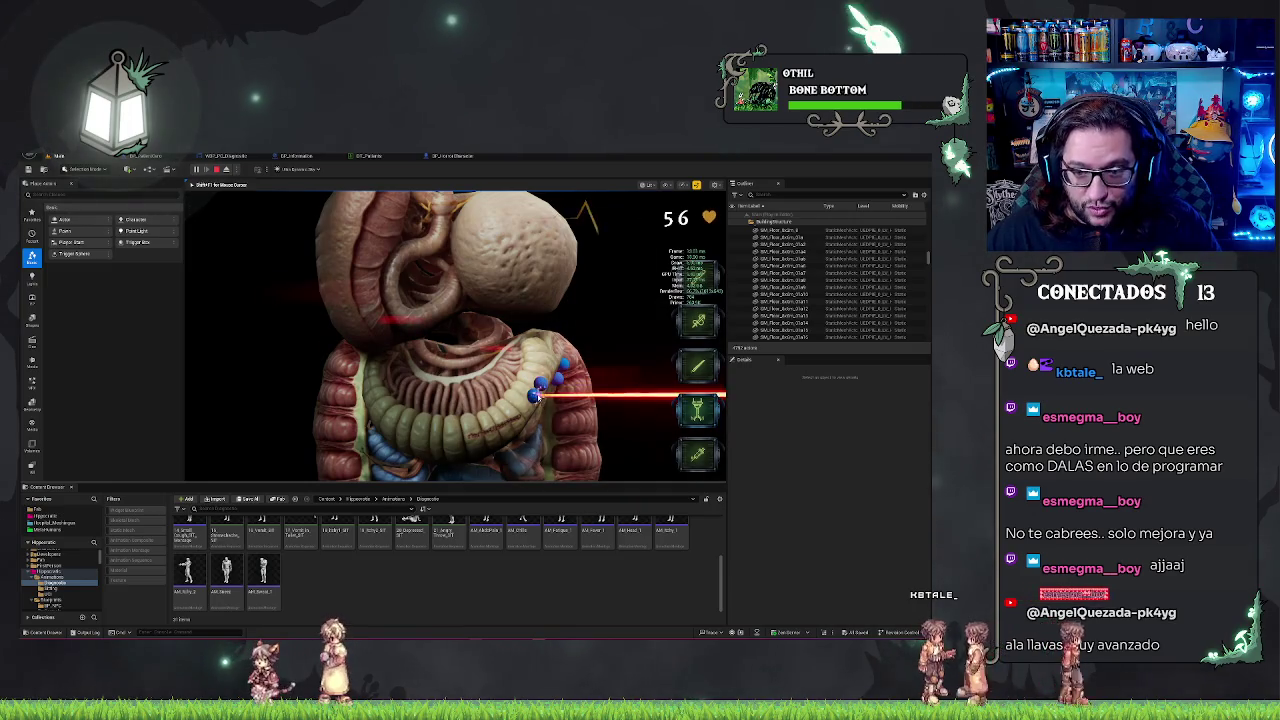
{"action": "left_click", "coordinate": [540, 383]}
{"action": "left_click", "coordinate": [548, 383]}
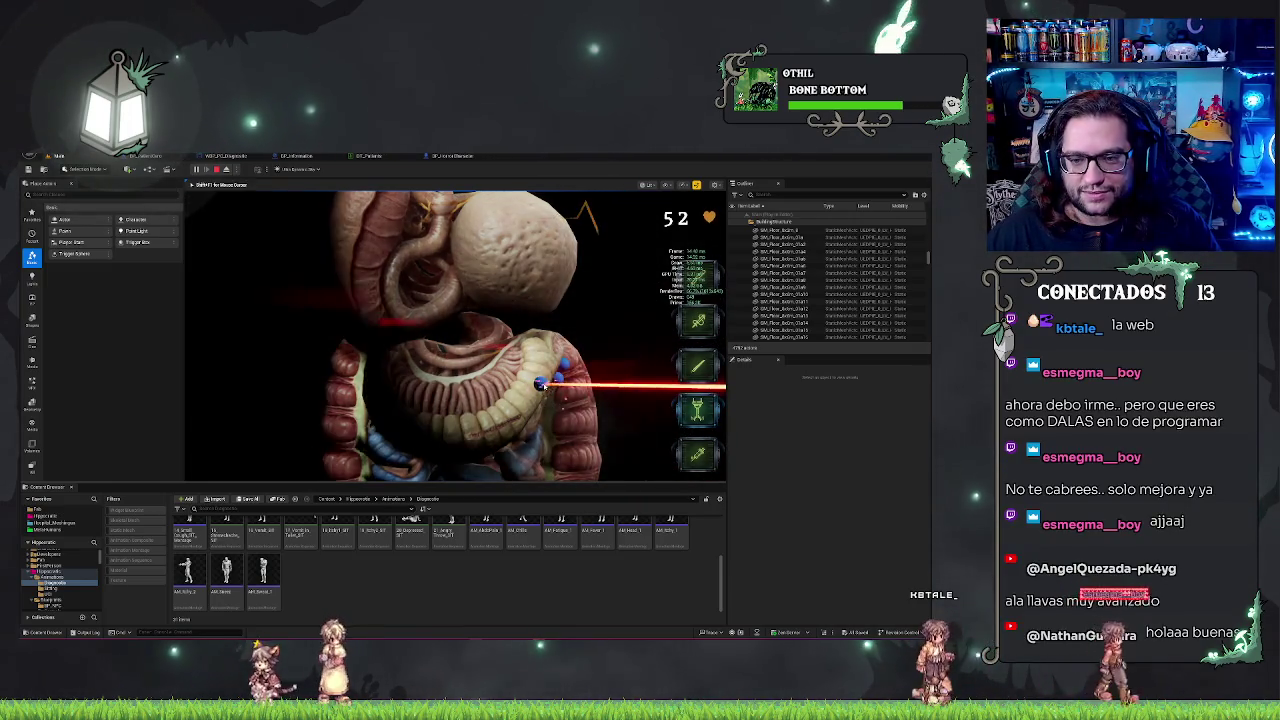
{"action": "left_click", "coordinate": [558, 380]}
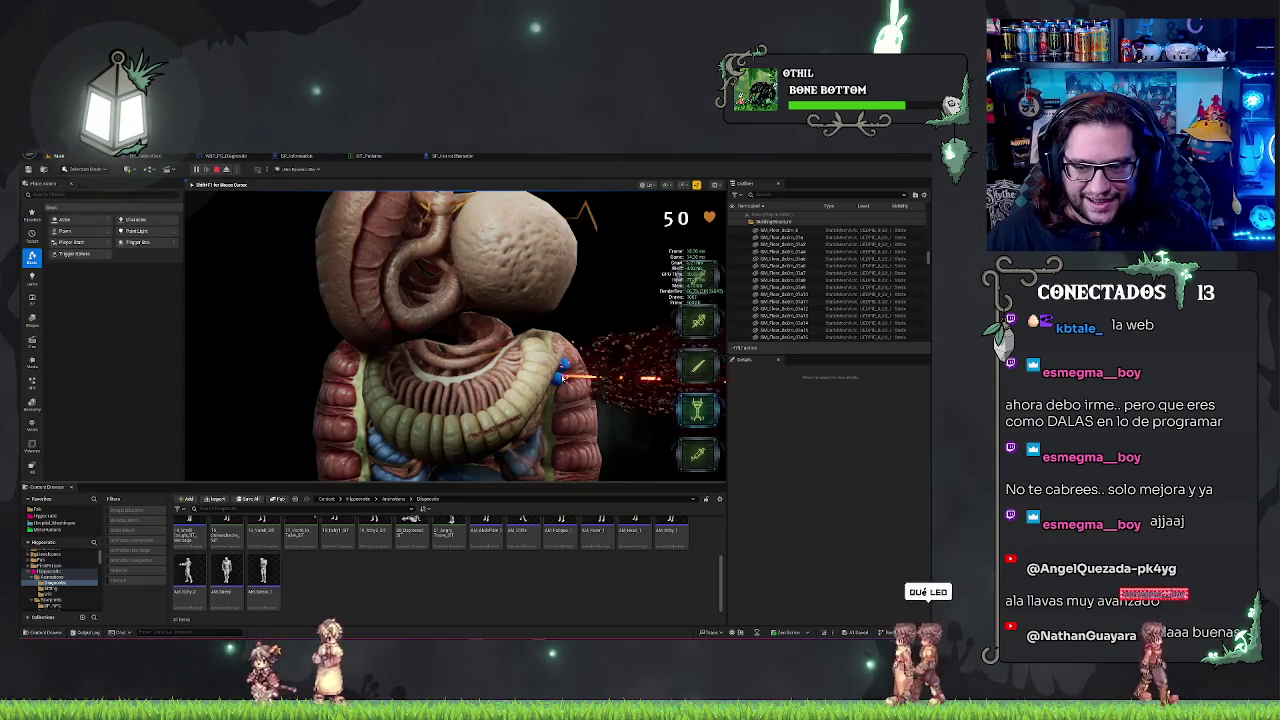
{"action": "left_click", "coordinate": [564, 372]}
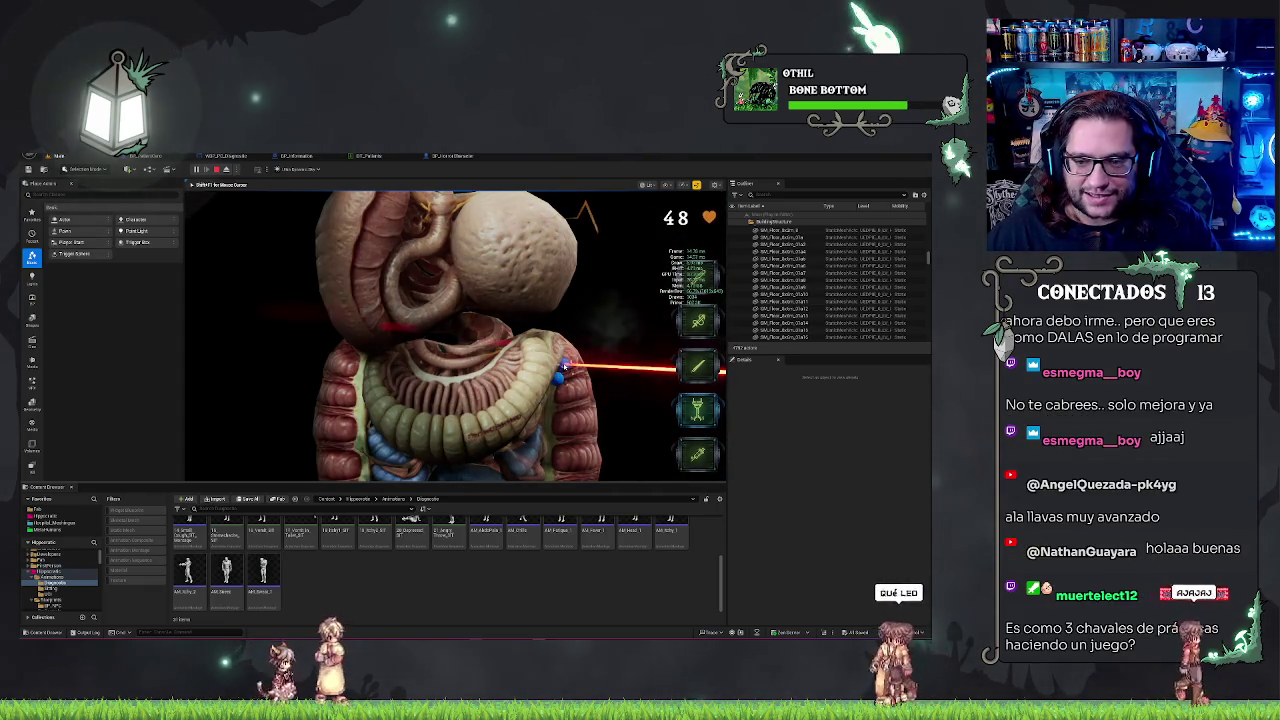
{"action": "left_click", "coordinate": [563, 372]}
{"action": "left_click", "coordinate": [561, 376]}
{"action": "left_click", "coordinate": [590, 376]}
{"action": "left_click", "coordinate": [680, 372]}
{"action": "left_click", "coordinate": [680, 372]}
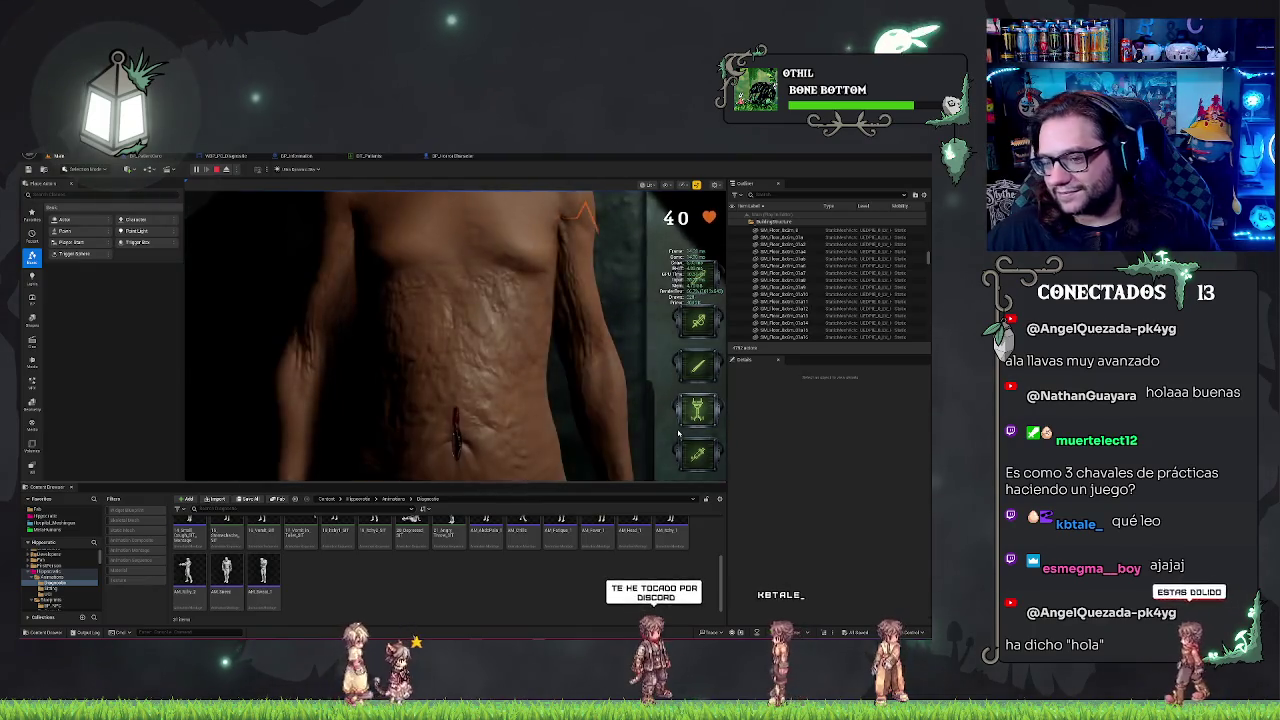
{"action": "left_click", "coordinate": [440, 457]}
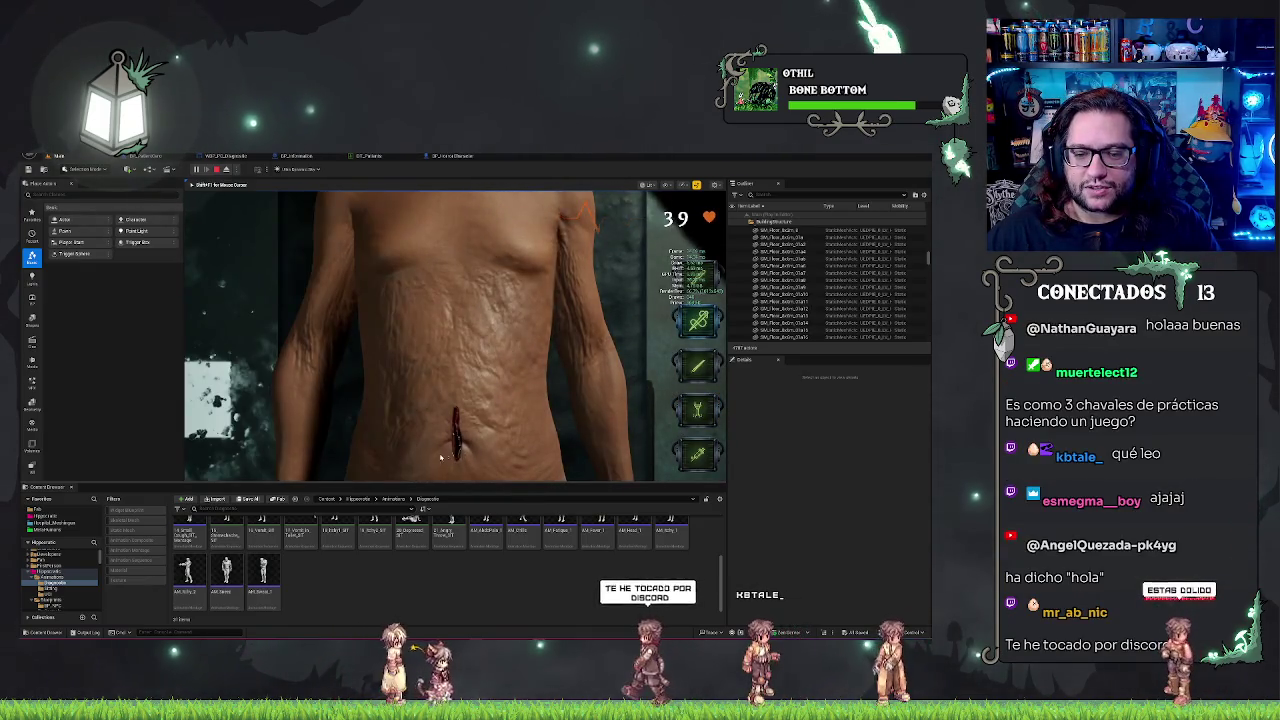
{"action": "key", "text": "shift+F1"}
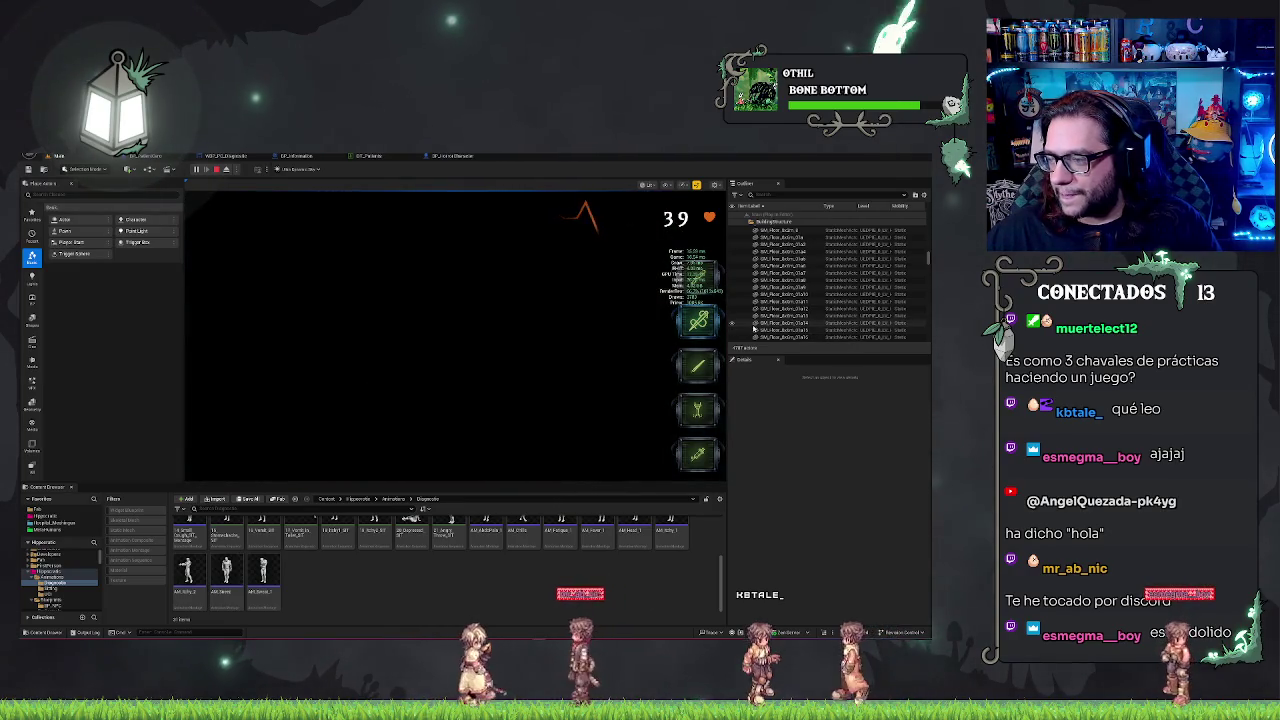
{"action": "left_click", "coordinate": [452, 337]}
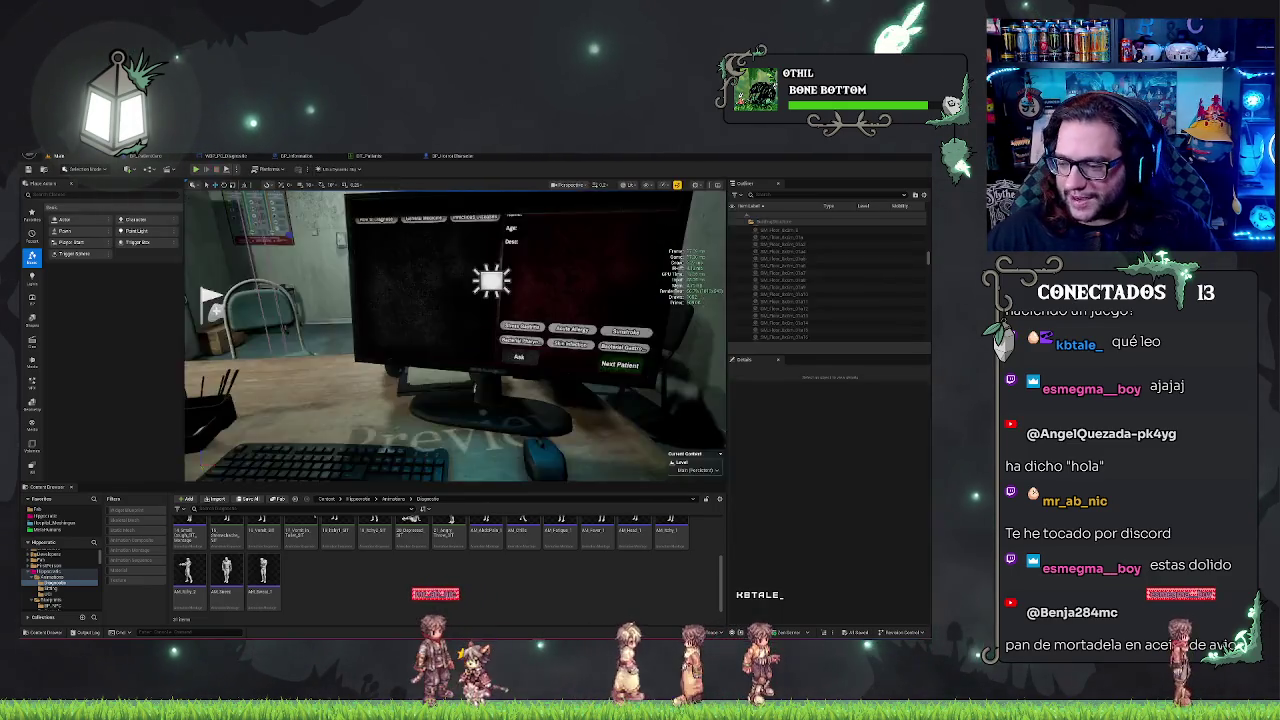
{"action": "key", "text": "Escape"}
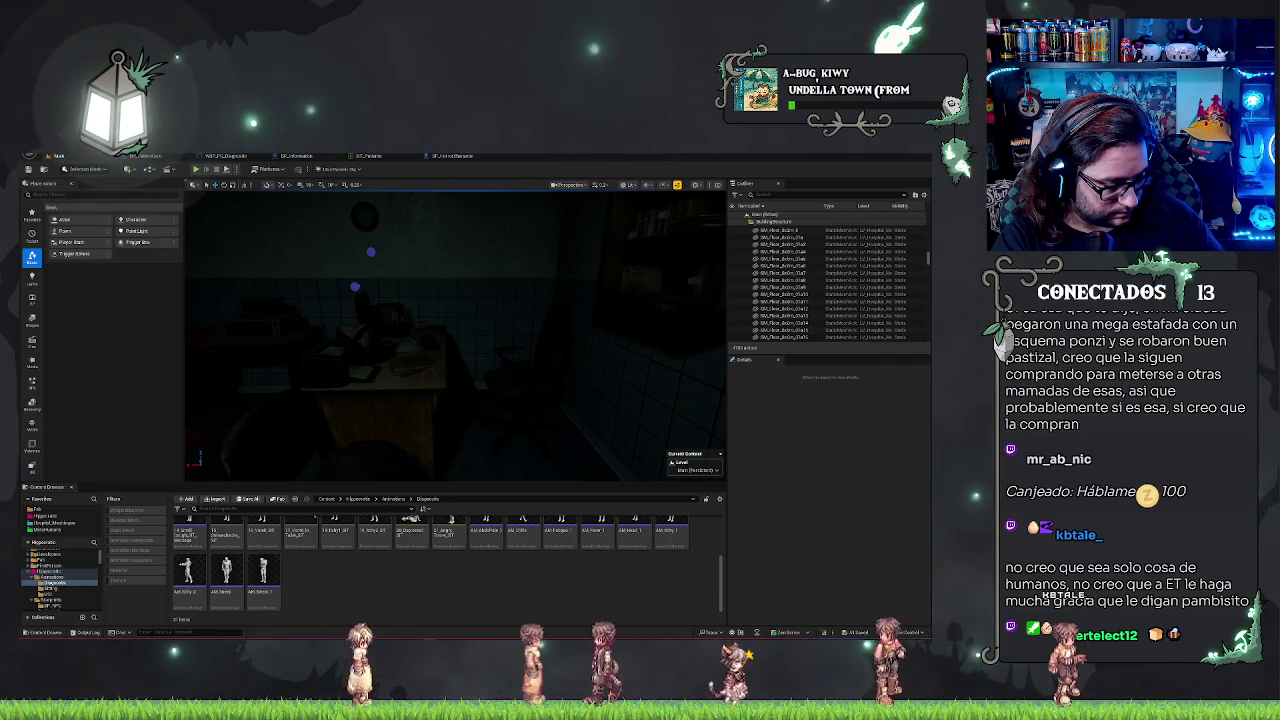
Review the BP_PatientCero graph out to the CLEAR and ADD ITEMS nodes, then return to the level.
{"action": "left_click", "coordinate": [368, 156]}
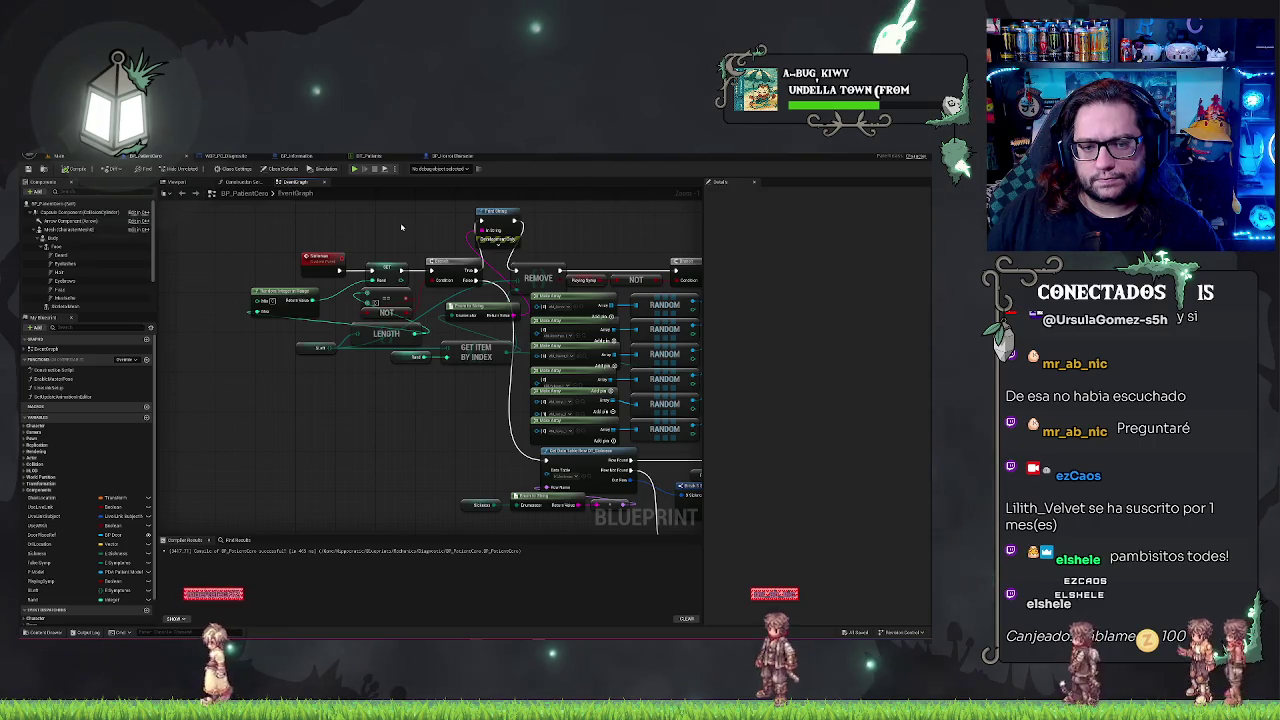
{"action": "left_click", "coordinate": [395, 259]}
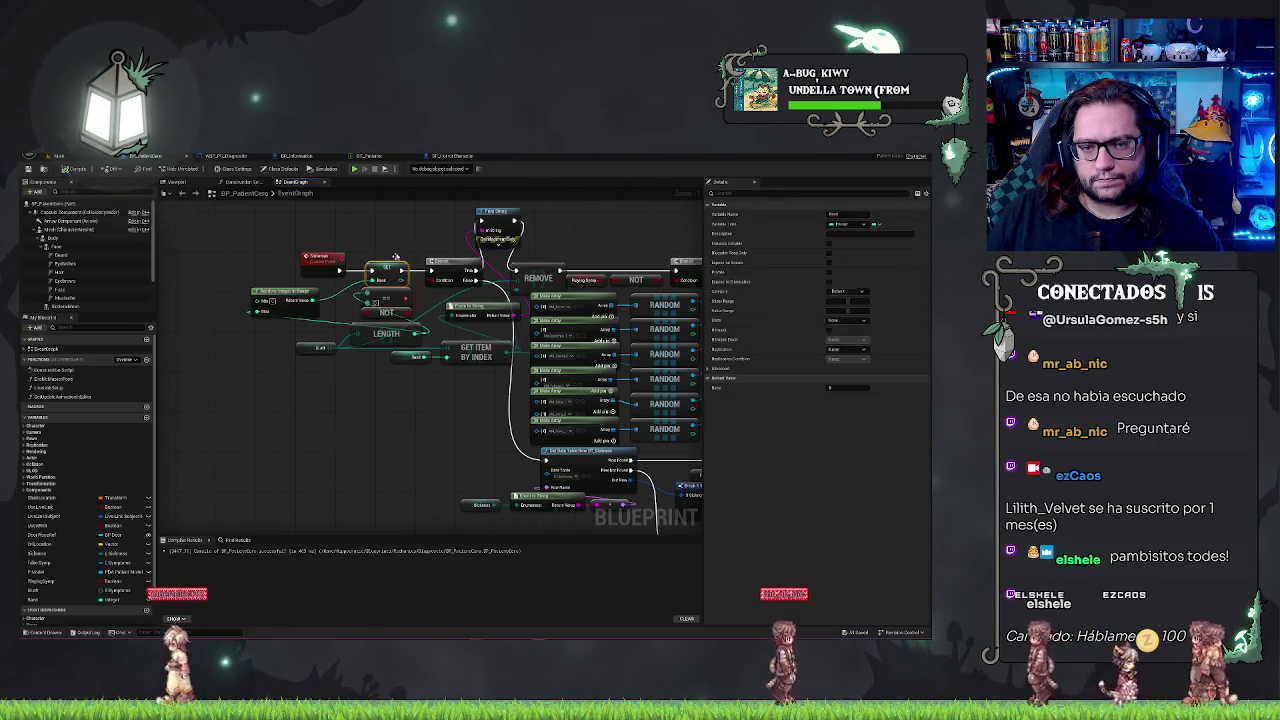
{"action": "left_click", "coordinate": [405, 230]}
{"action": "left_click_drag", "start_coordinate": [409, 226], "coordinate": [291, 240]}
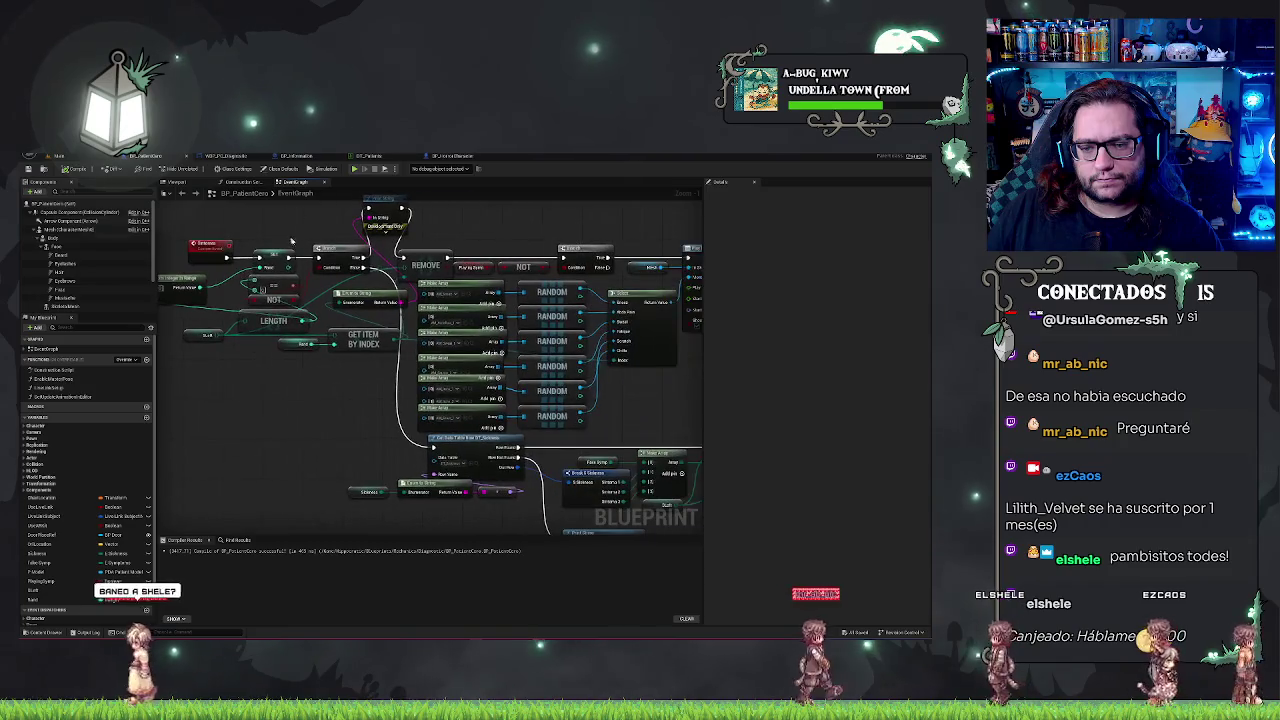
{"action": "mouse_move", "coordinate": [637, 400]}
{"action": "left_mouse_down"}
{"action": "mouse_move", "coordinate": [473, 328]}
{"action": "mouse_move", "coordinate": [652, 462]}
{"action": "left_mouse_up"}
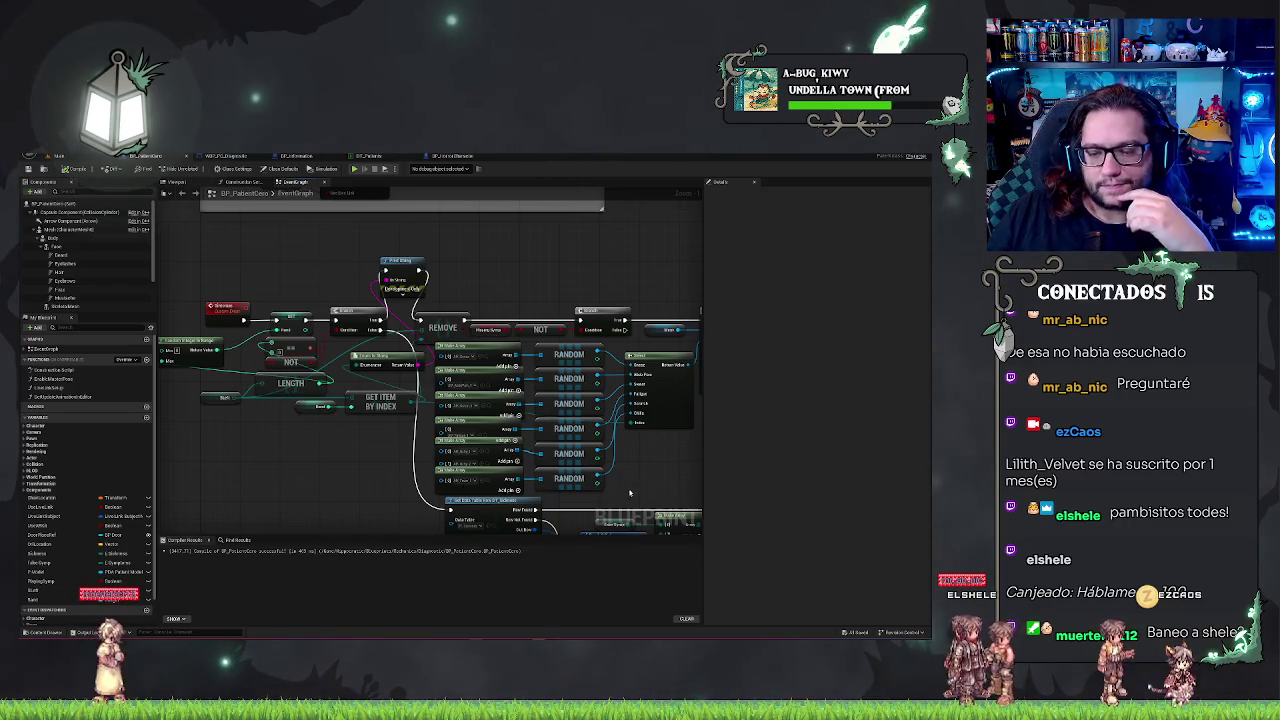
{"action": "left_click_drag", "start_coordinate": [680, 472], "coordinate": [575, 447]}
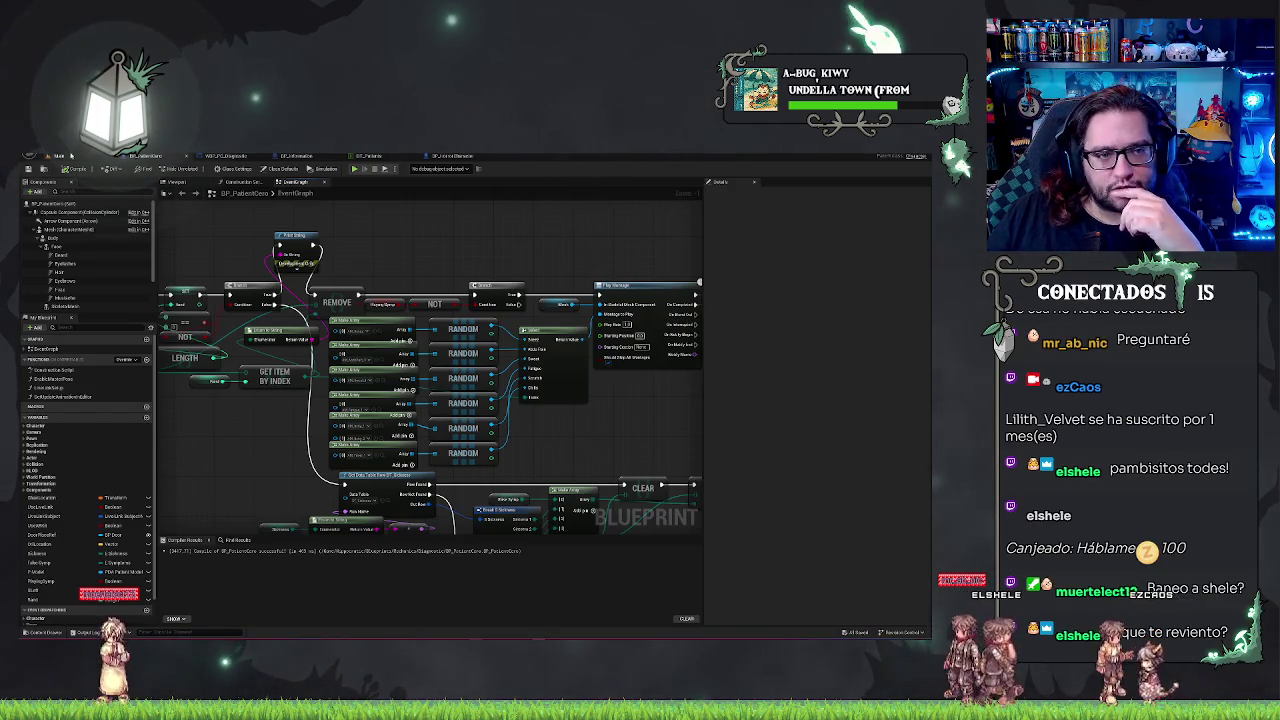
{"action": "left_click", "coordinate": [71, 157]}
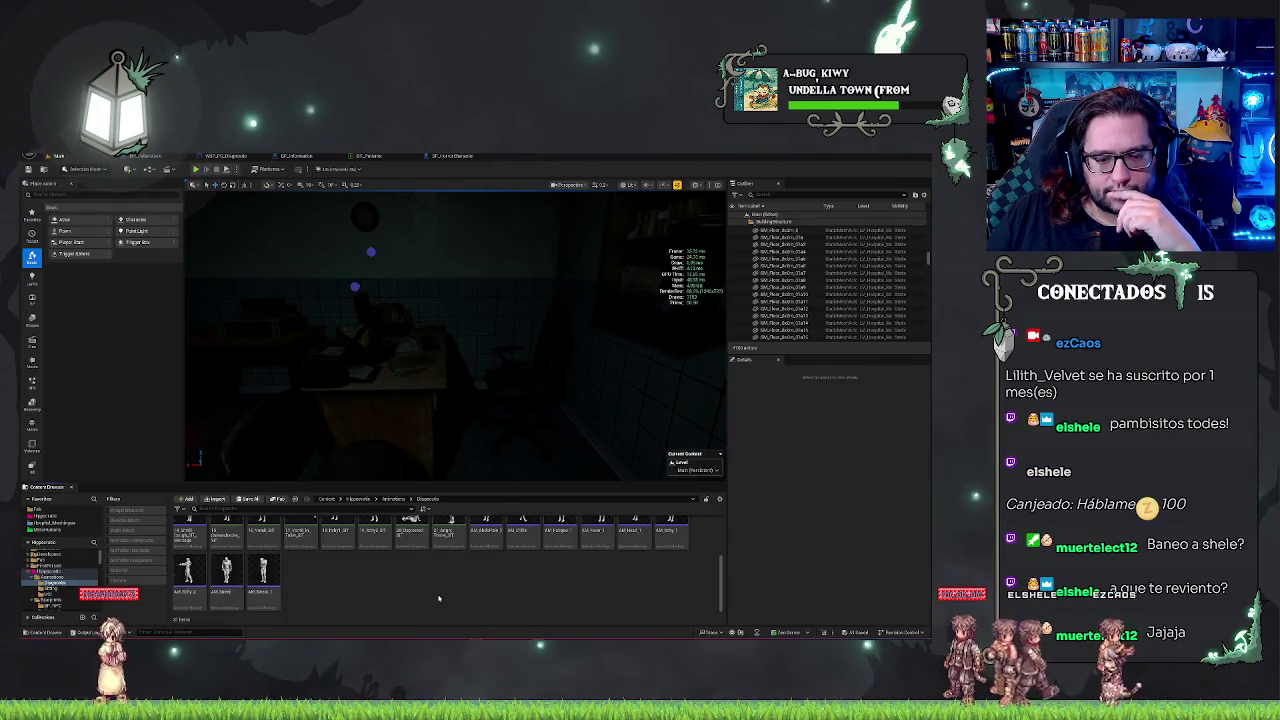
Open one patient Diagnostic montage from the Content Browser to preview it, then close it.
{"action": "left_click", "coordinate": [226, 572]}
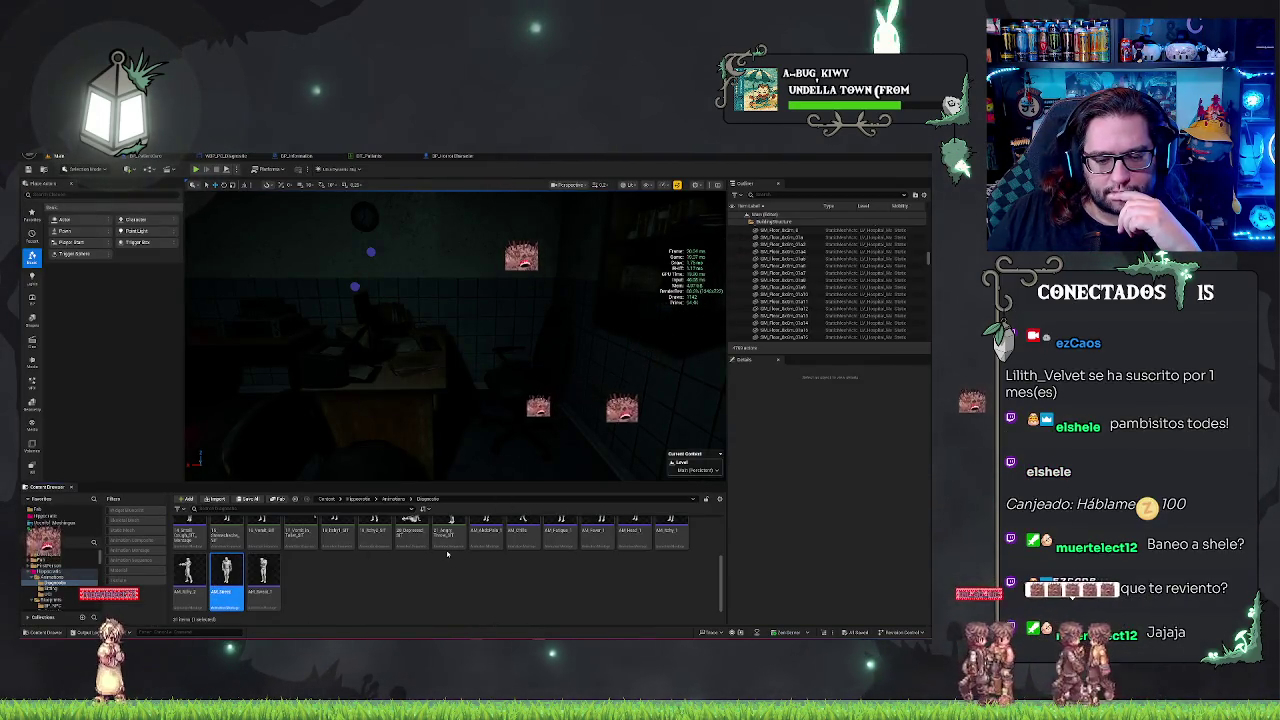
{"action": "key", "text": "Return"}
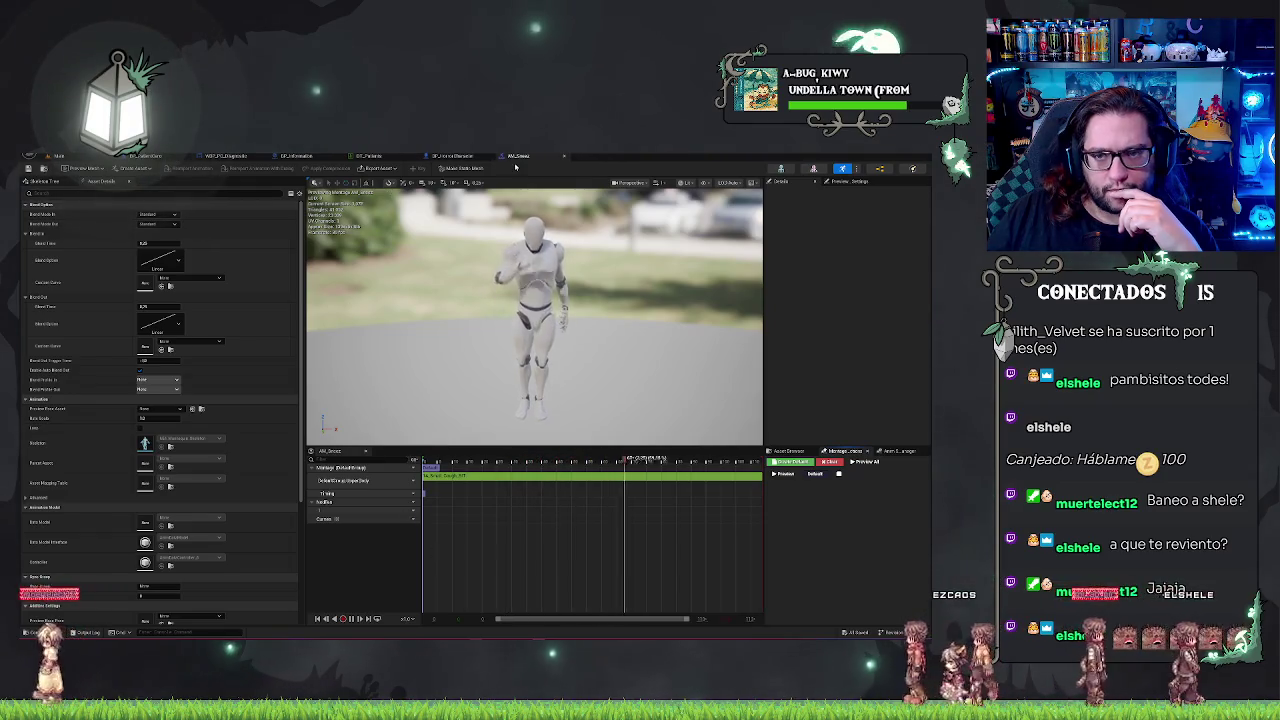
{"action": "left_click", "coordinate": [563, 155]}
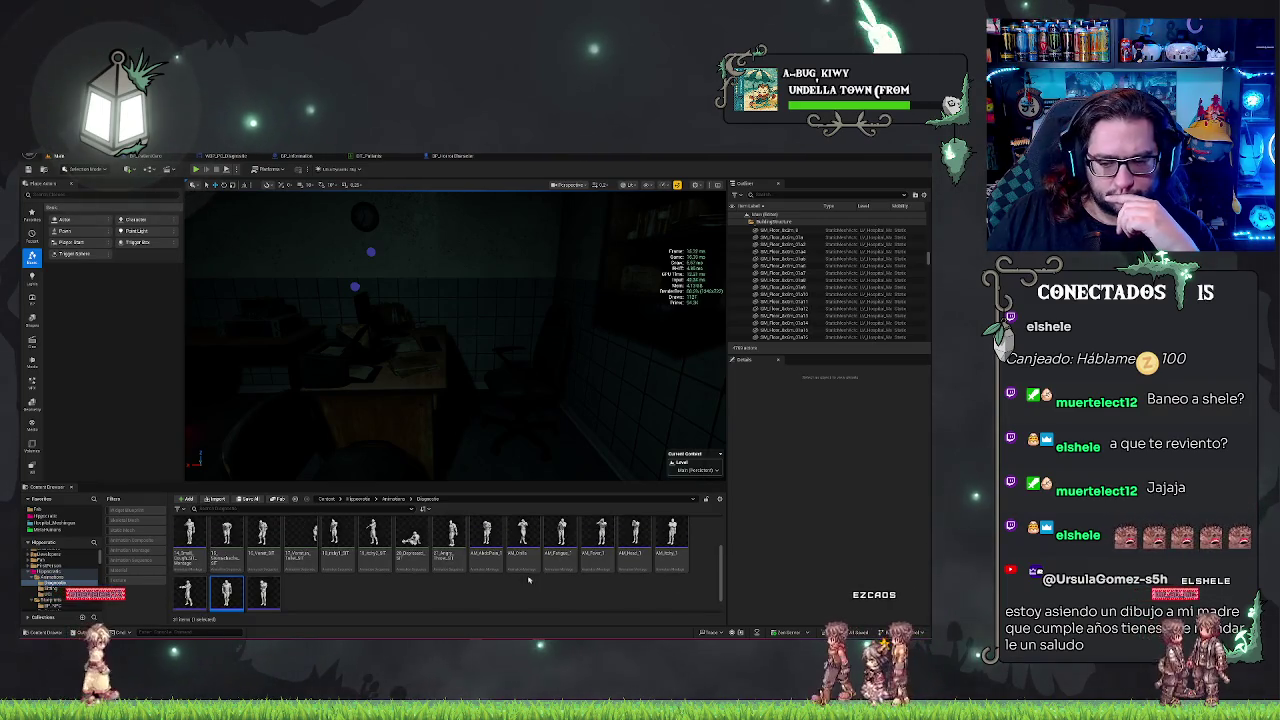
Open a second montage, move its tab after the other editors, and return to the level.
{"action": "left_click", "coordinate": [486, 545]}
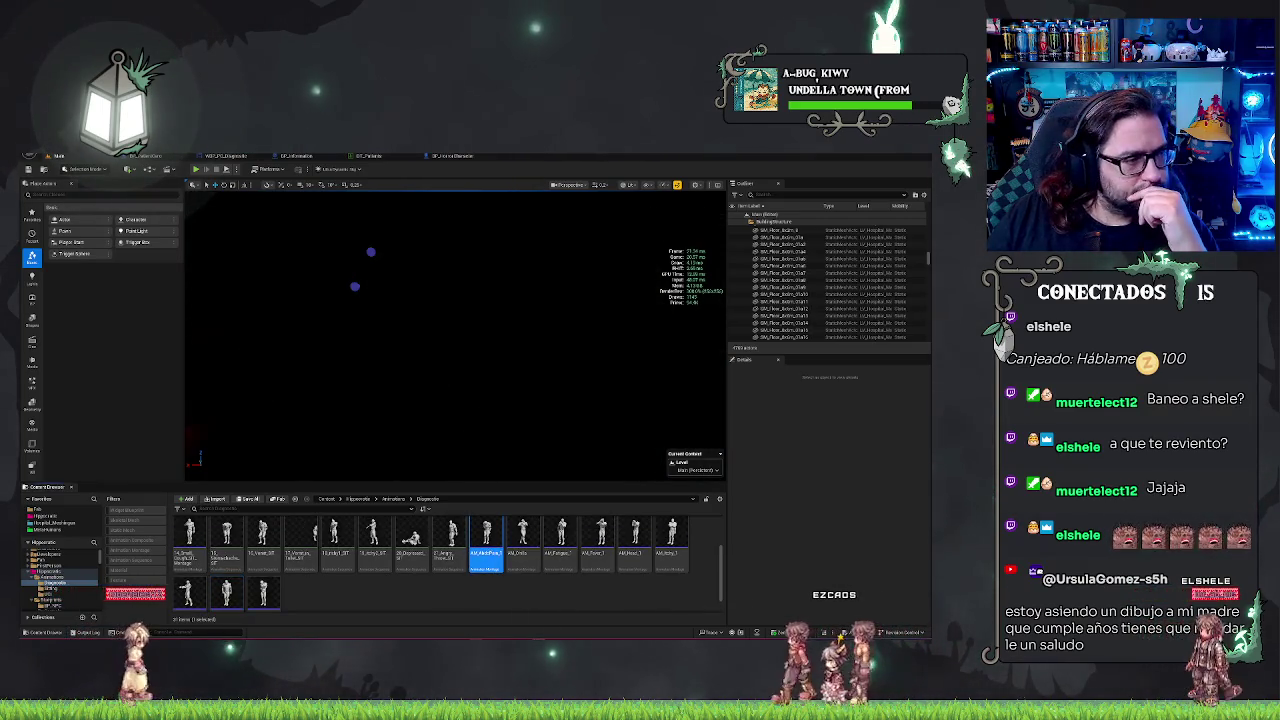
{"action": "double_click", "coordinate": [486, 545]}
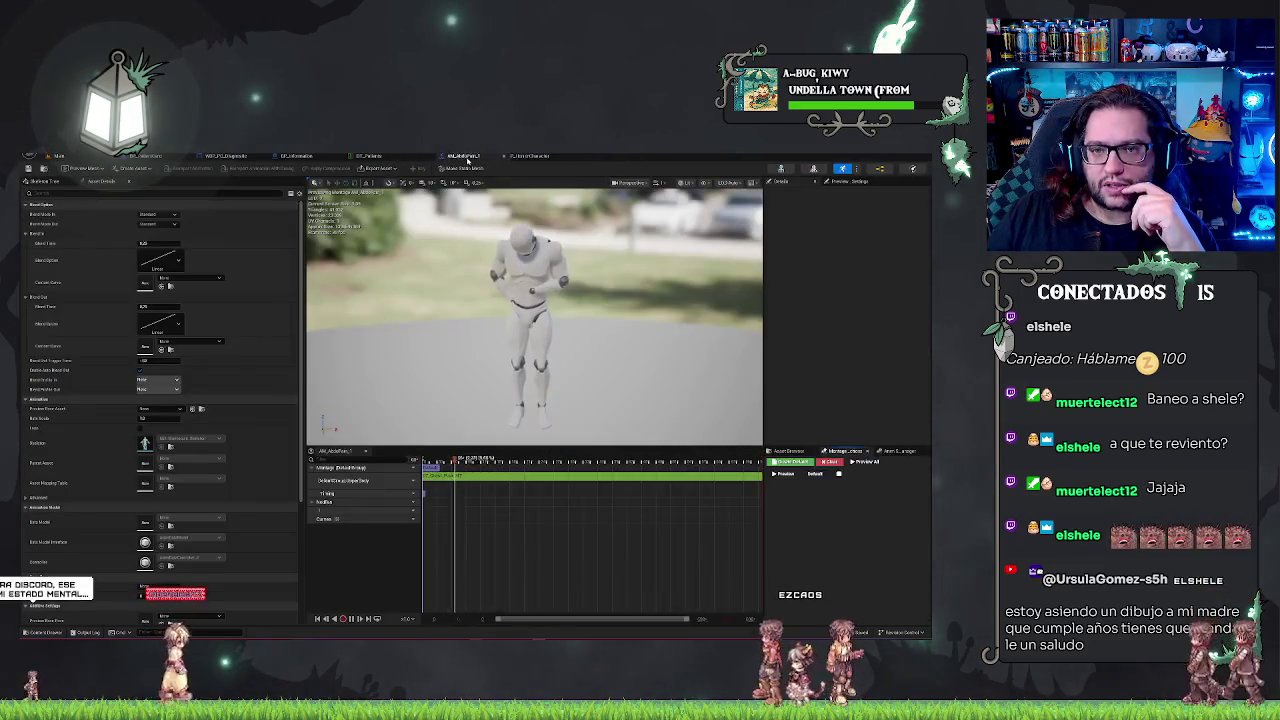
{"action": "left_click_drag", "start_coordinate": [467, 160], "coordinate": [530, 160]}
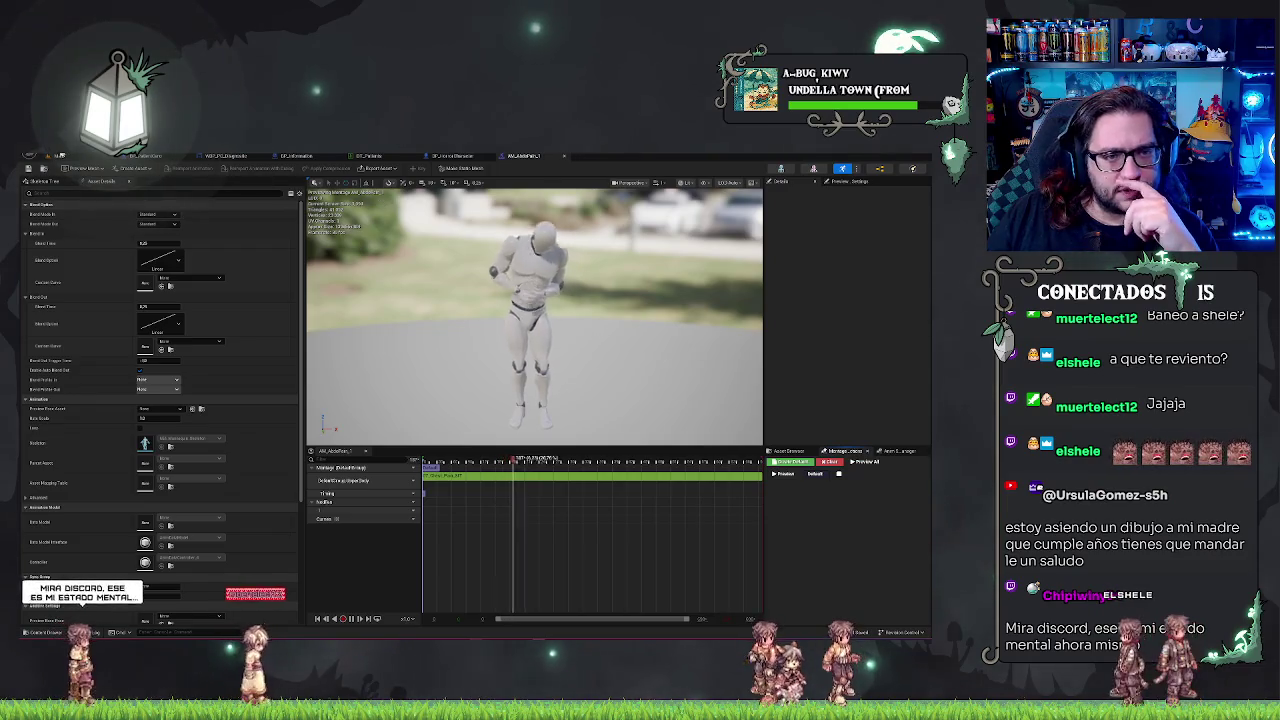
{"action": "left_click", "coordinate": [55, 155]}
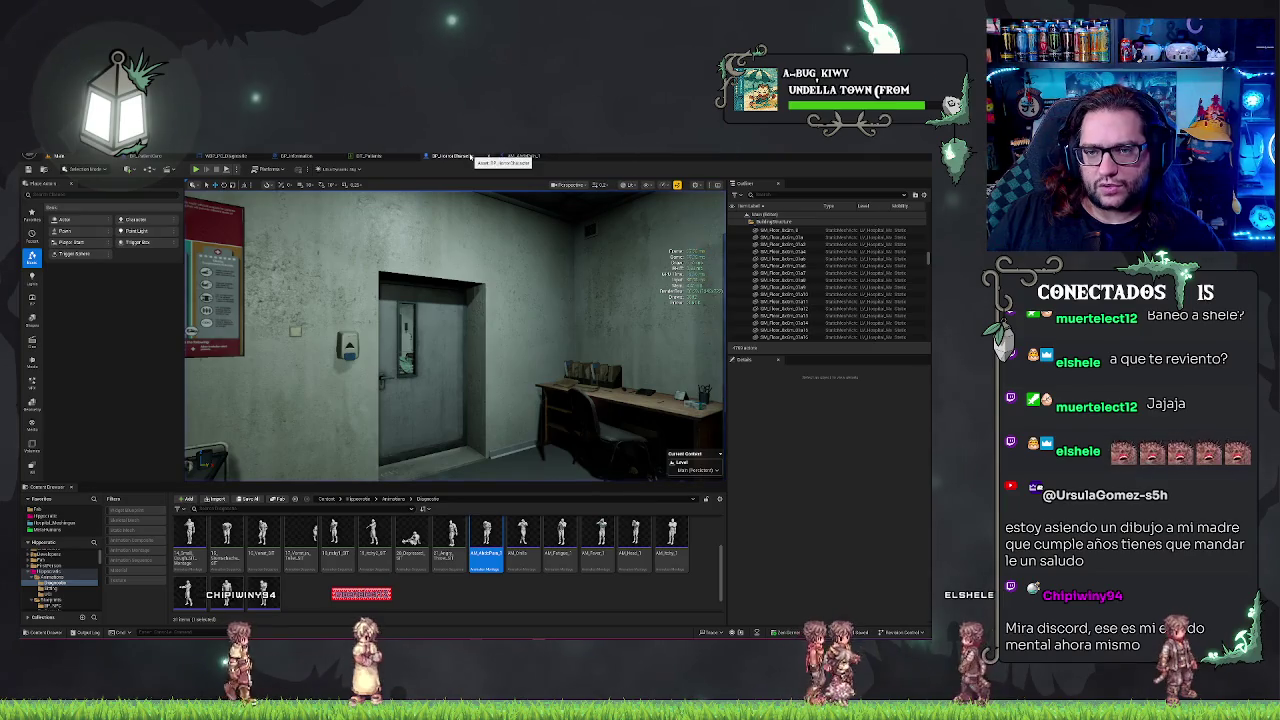
Switch to the BP_PatientCero tab to show its Event Graph.
{"action": "left_click", "coordinate": [172, 157]}
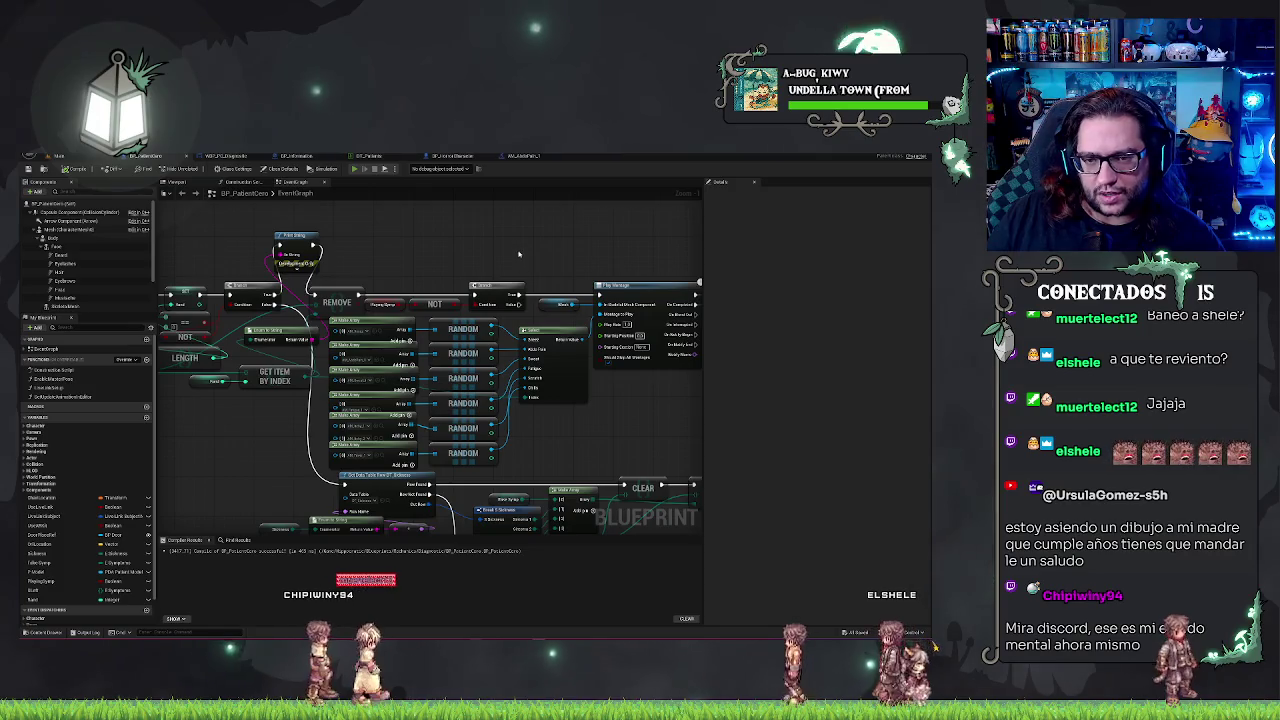
Launch Play In Editor with Alt+P to see a randomized patient and the Medpedia screen.
{"action": "key", "text": "alt+p"}
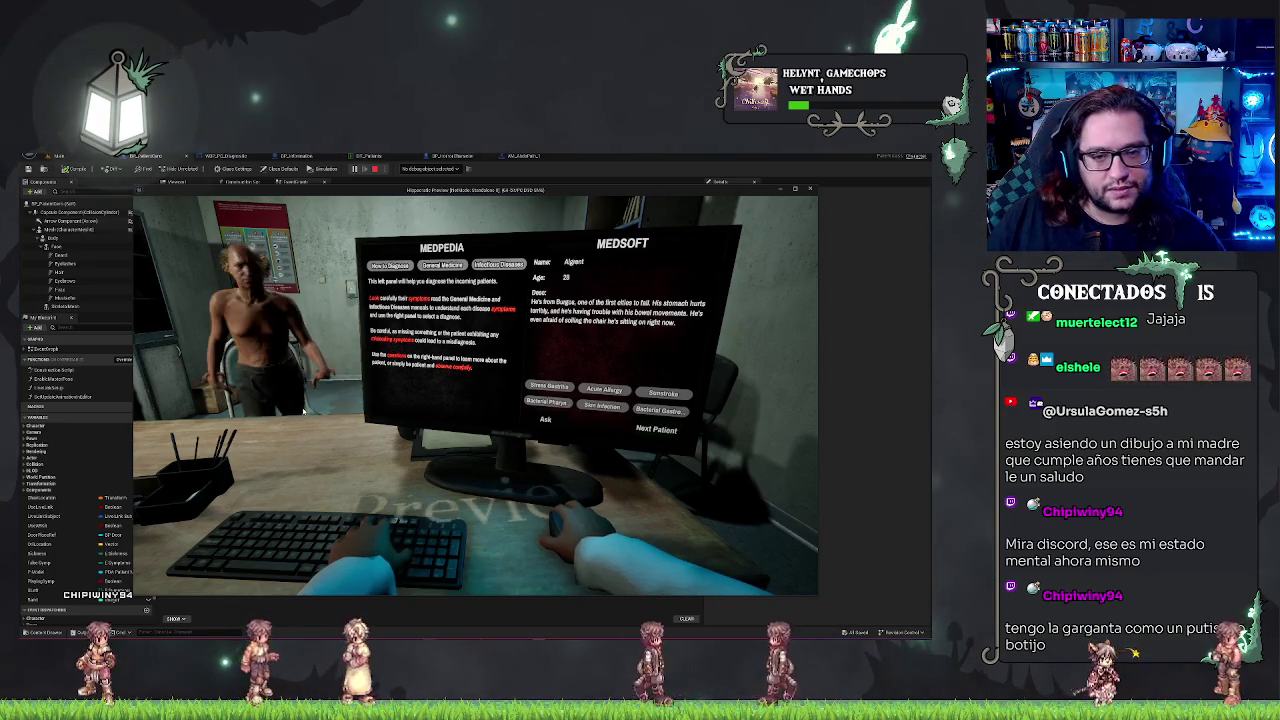
Switch from the running game preview back to the patient Blueprint's event graph.
{"action": "key", "text": "alt+Tab"}
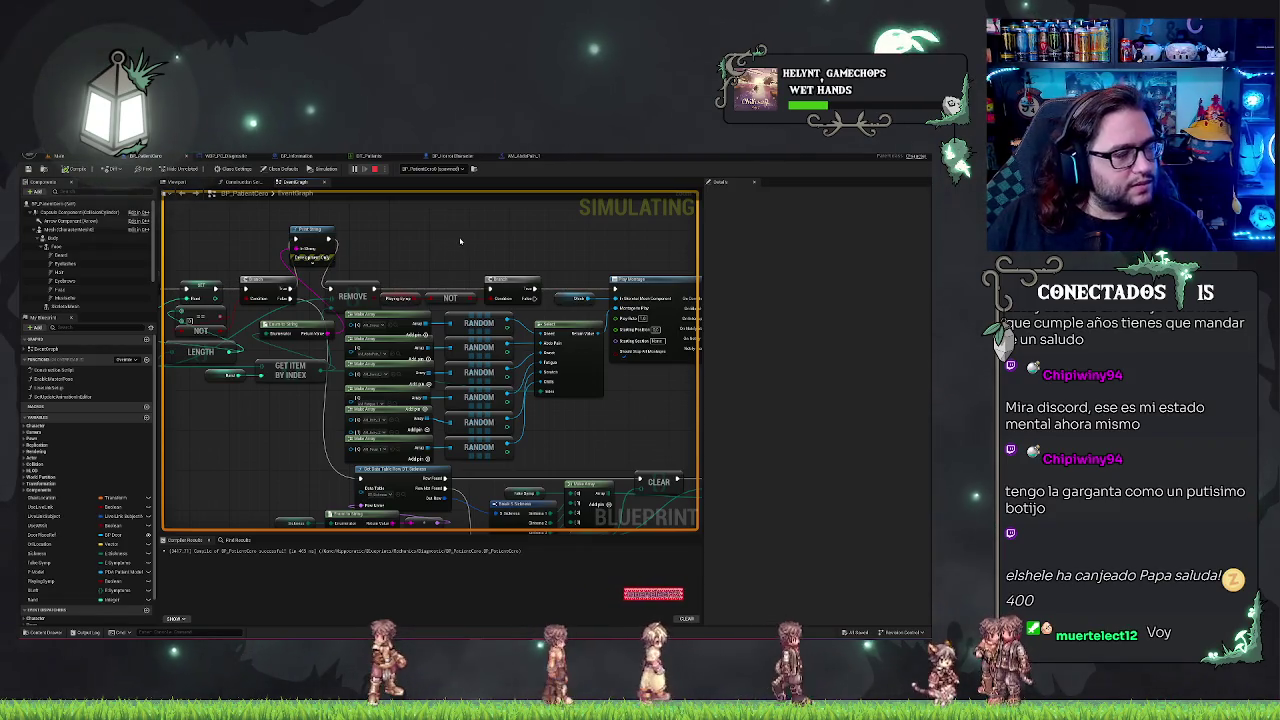
Pan across the event graph to follow the execution, then stop the play session.
{"action": "left_click_drag", "start_coordinate": [465, 241], "coordinate": [584, 248]}
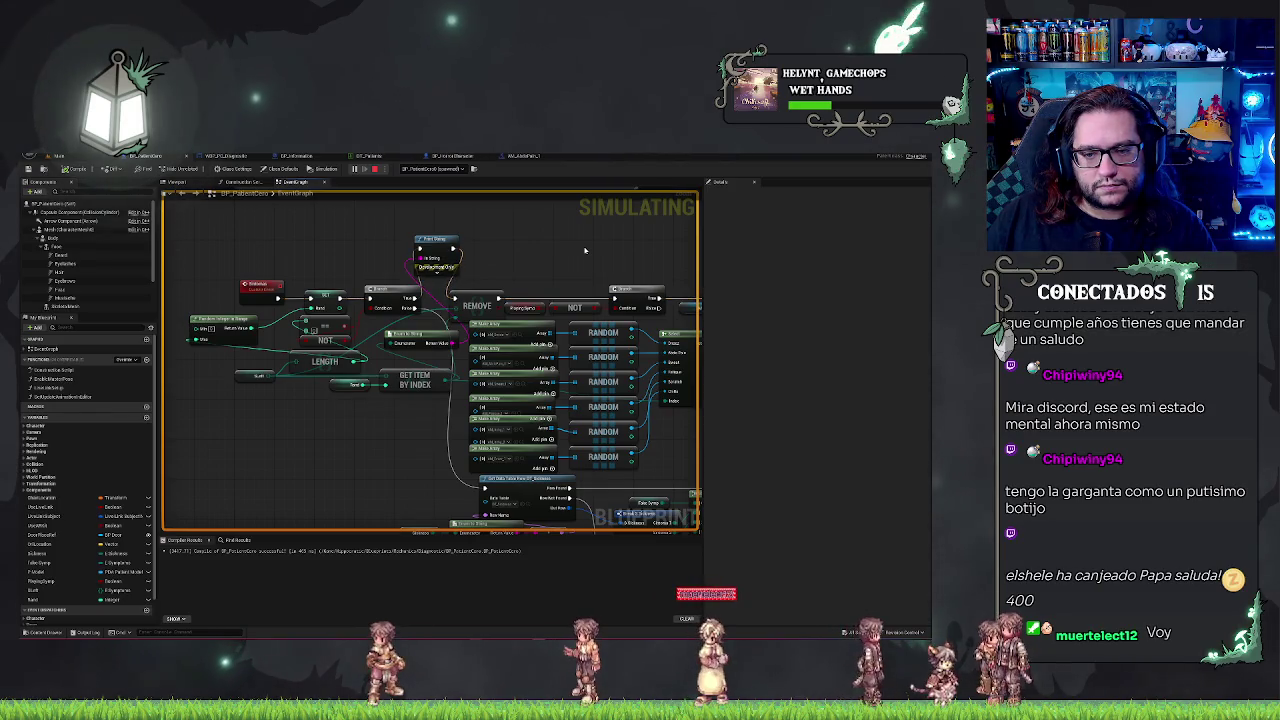
{"action": "mouse_move", "coordinate": [585, 250]}
{"action": "left_mouse_down"}
{"action": "mouse_move", "coordinate": [391, 237]}
{"action": "mouse_move", "coordinate": [542, 240]}
{"action": "left_mouse_up"}
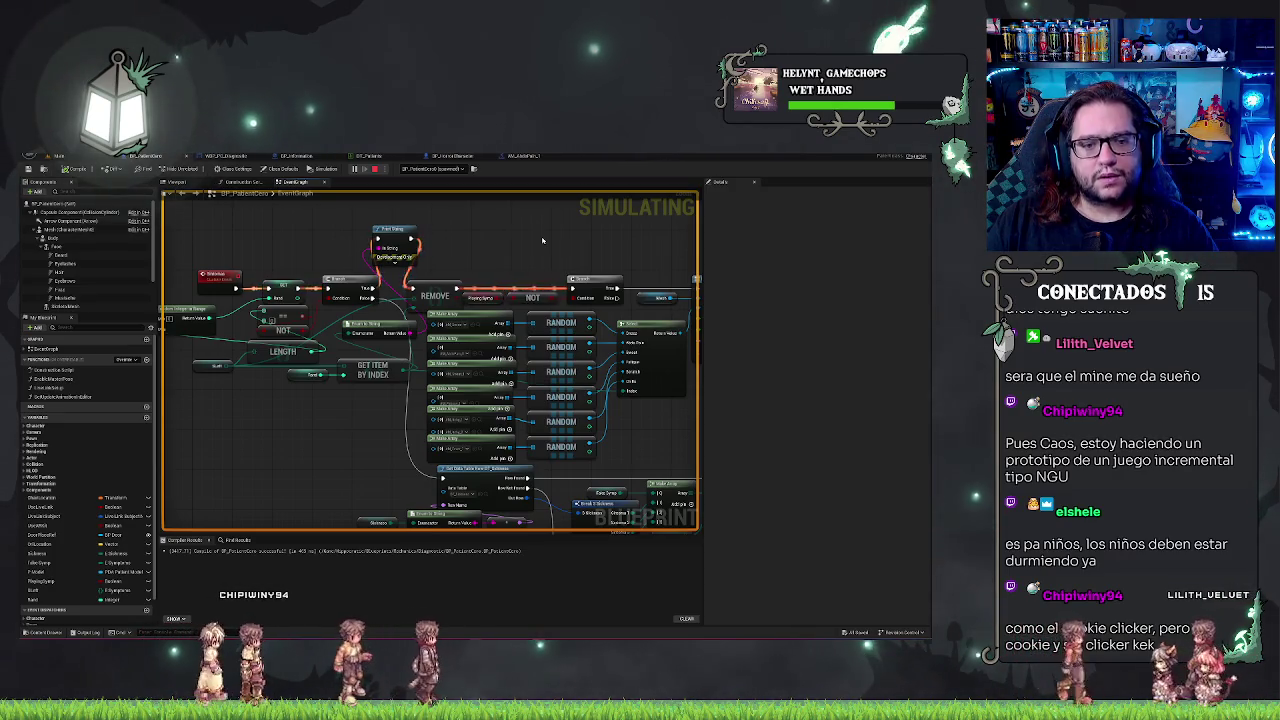
{"action": "scroll", "coordinate": [516, 215], "scroll_direction": "down", "scroll_amount": 1}
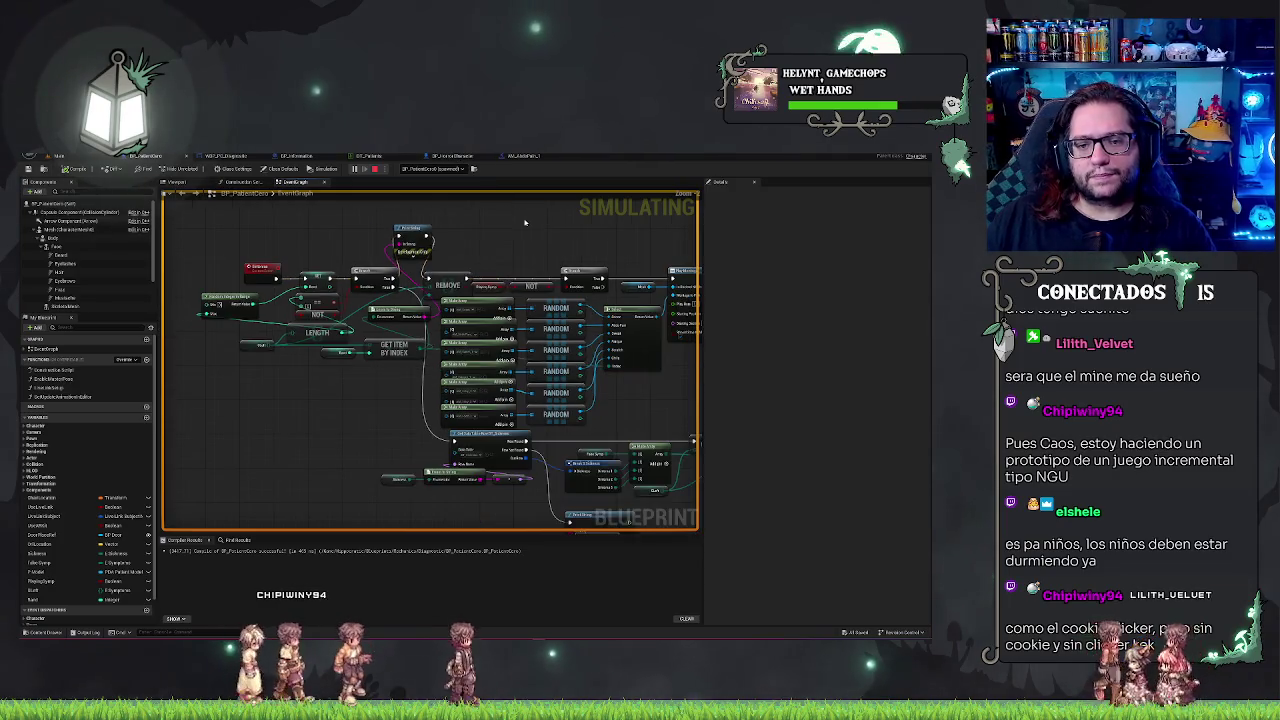
{"action": "scroll", "coordinate": [527, 222], "scroll_direction": "up", "scroll_amount": 1}
{"action": "key", "text": "Escape"}
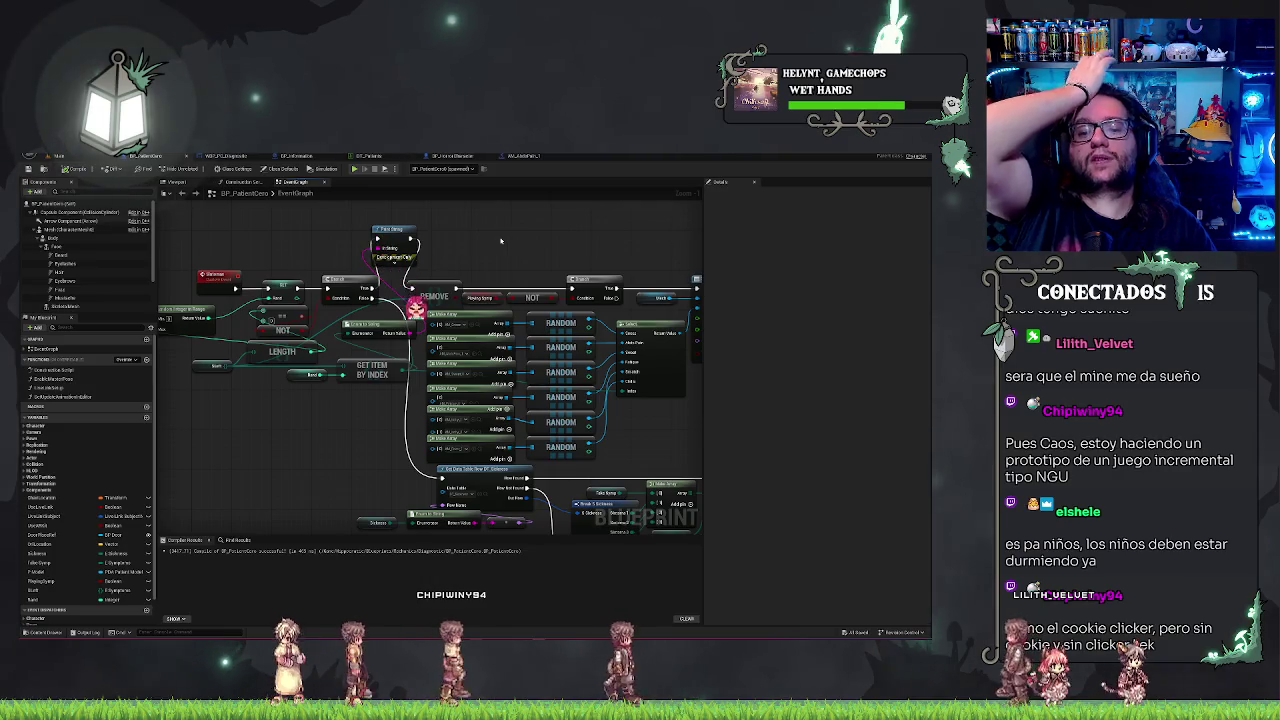
Wire from the Get node and move REMOVE and Print String into the exec chain, then bring up Instagram.
{"action": "mouse_move", "coordinate": [416, 241]}
{"action": "left_mouse_down"}
{"action": "mouse_move", "coordinate": [470, 297]}
{"action": "mouse_move", "coordinate": [570, 288]}
{"action": "left_mouse_up"}
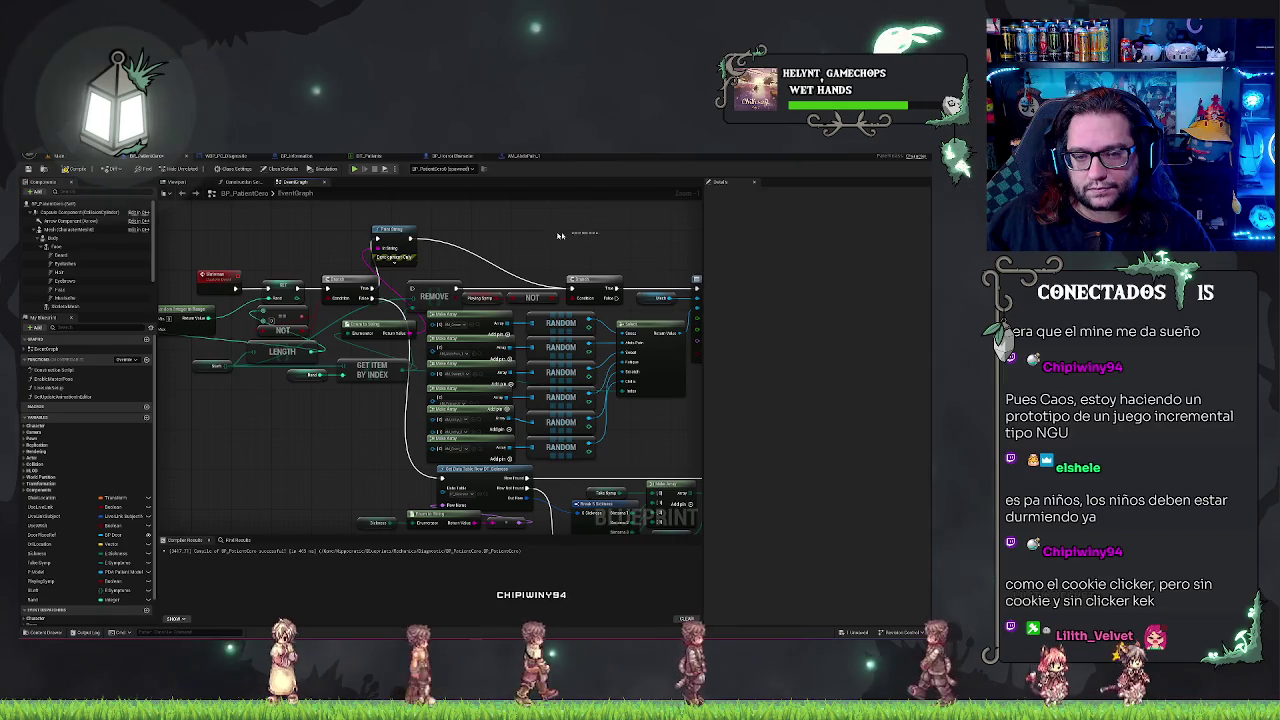
{"action": "mouse_move", "coordinate": [449, 280]}
{"action": "left_mouse_down"}
{"action": "mouse_move", "coordinate": [615, 232]}
{"action": "mouse_move", "coordinate": [495, 263]}
{"action": "mouse_move", "coordinate": [358, 257]}
{"action": "mouse_move", "coordinate": [558, 246]}
{"action": "mouse_move", "coordinate": [590, 305]}
{"action": "mouse_move", "coordinate": [646, 243]}
{"action": "mouse_move", "coordinate": [674, 234]}
{"action": "mouse_move", "coordinate": [625, 248]}
{"action": "left_mouse_up"}
{"action": "left_click_drag", "start_coordinate": [425, 236], "coordinate": [465, 271]}
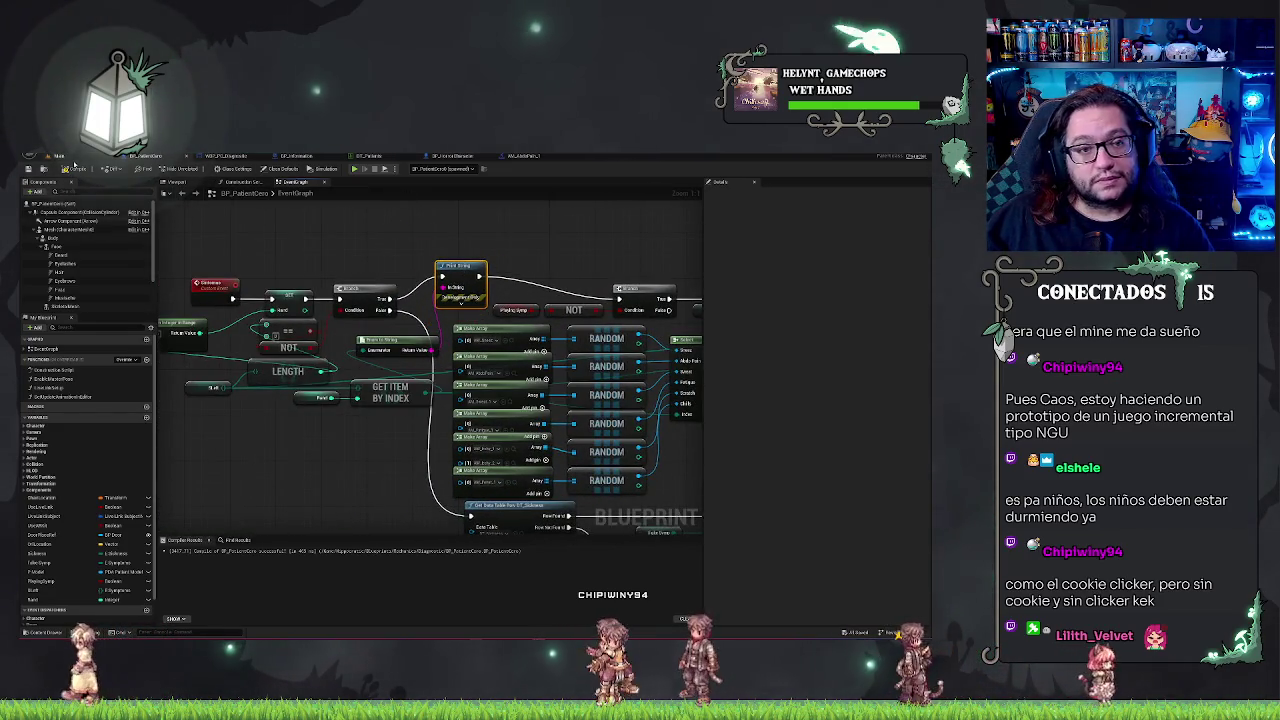
{"action": "left_click_drag", "start_coordinate": [516, 229], "coordinate": [463, 229]}
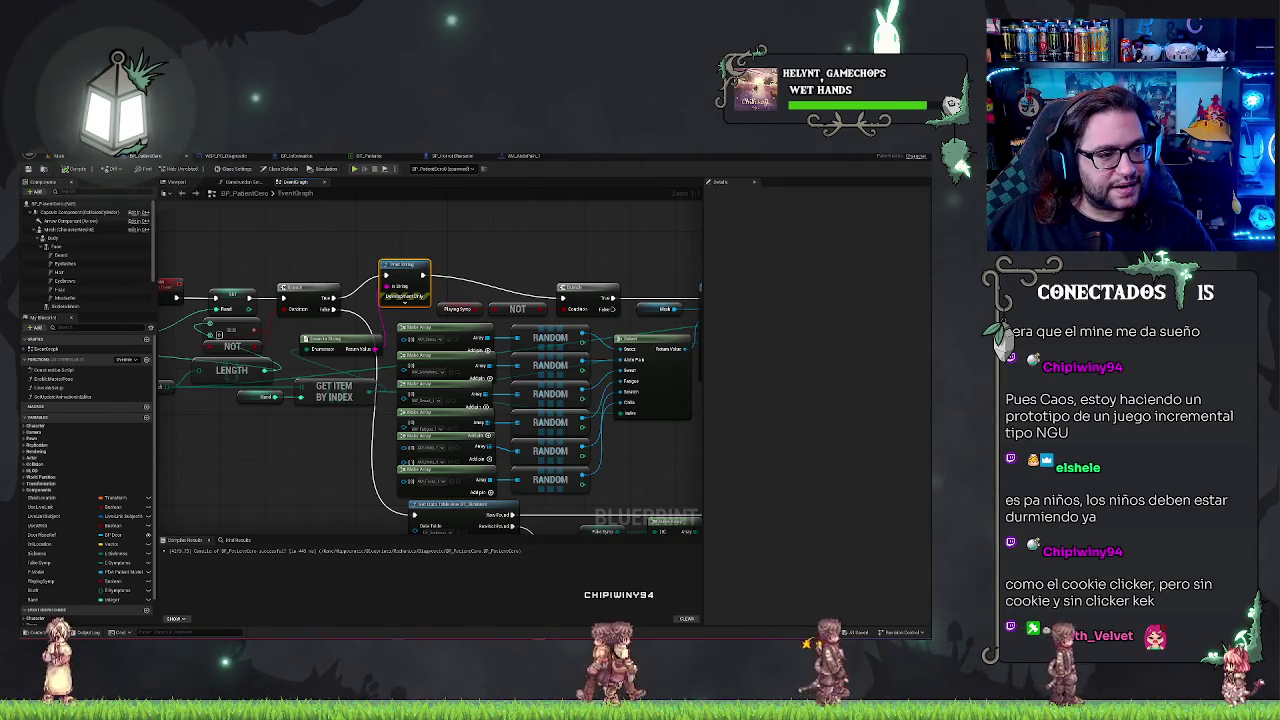
{"action": "key", "text": "alt+Tab"}
{"action": "mouse_move", "coordinate": [379, 228]}
{"action": "left_mouse_down"}
{"action": "mouse_move", "coordinate": [347, 191]}
{"action": "mouse_move", "coordinate": [330, 191]}
{"action": "left_mouse_up"}
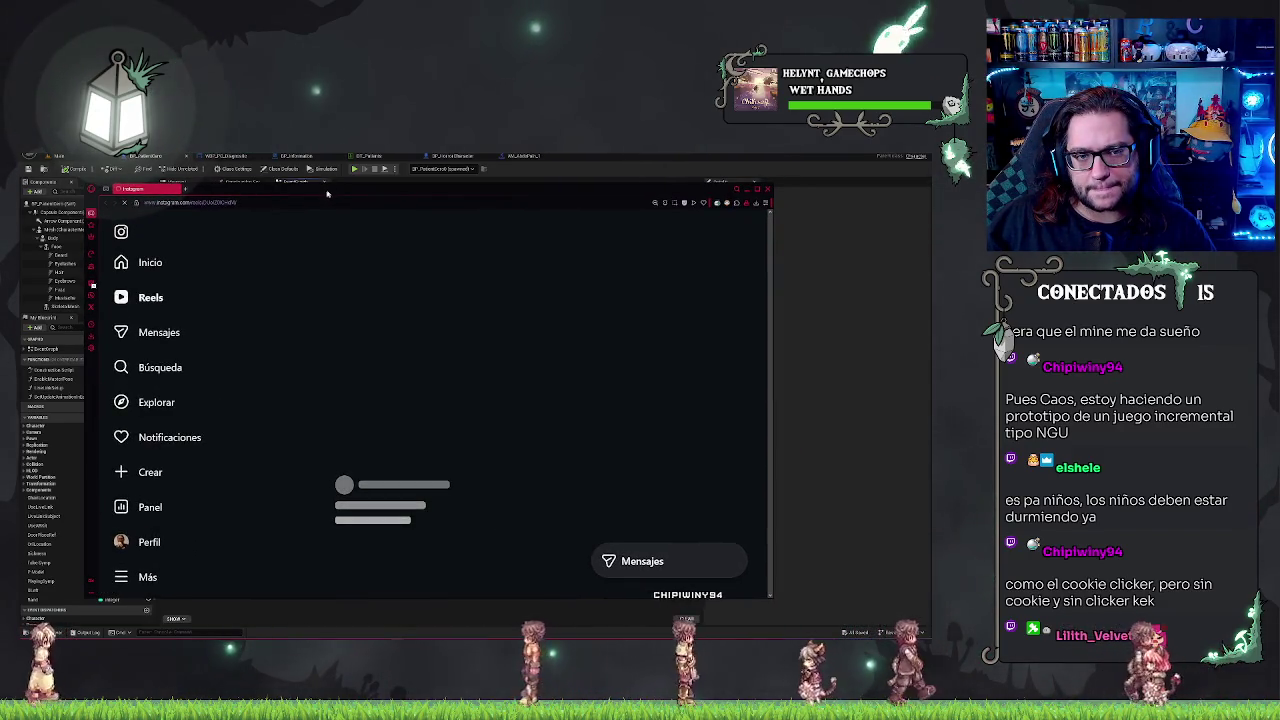
Unmute the playing Instagram reel, then close the browser window.
{"action": "left_click", "coordinate": [413, 408]}
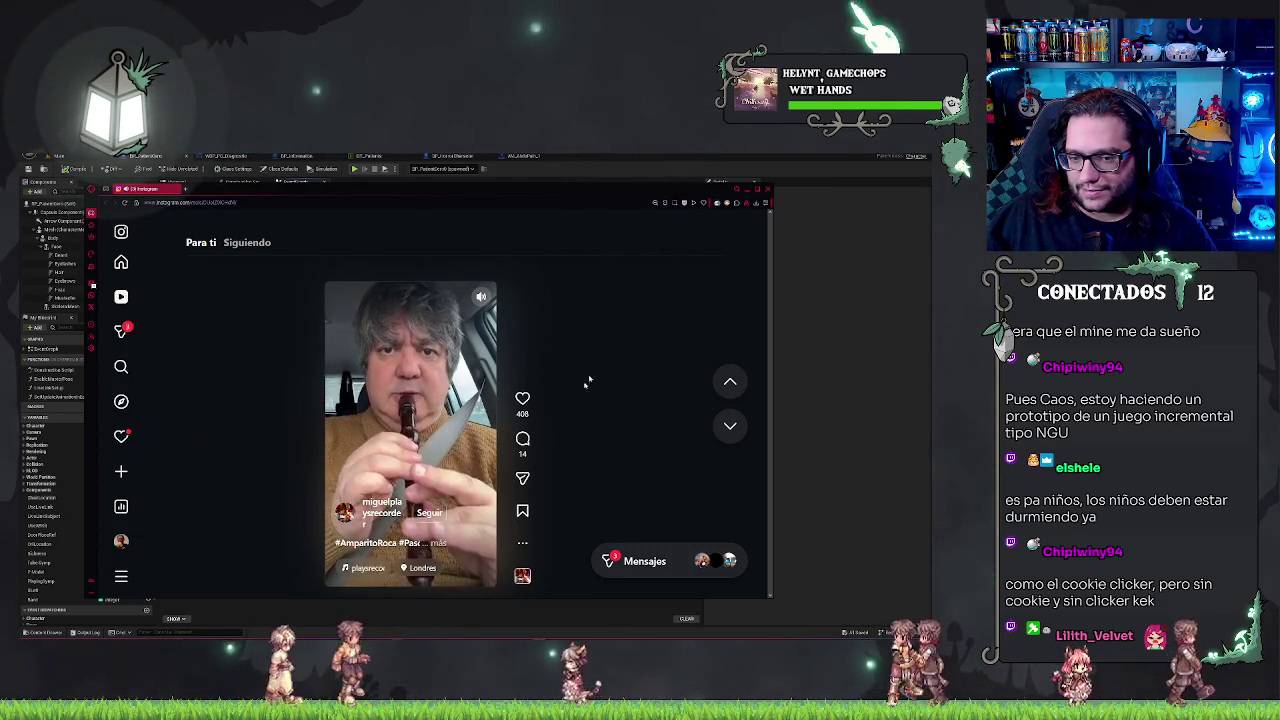
{"action": "left_click", "coordinate": [768, 188]}
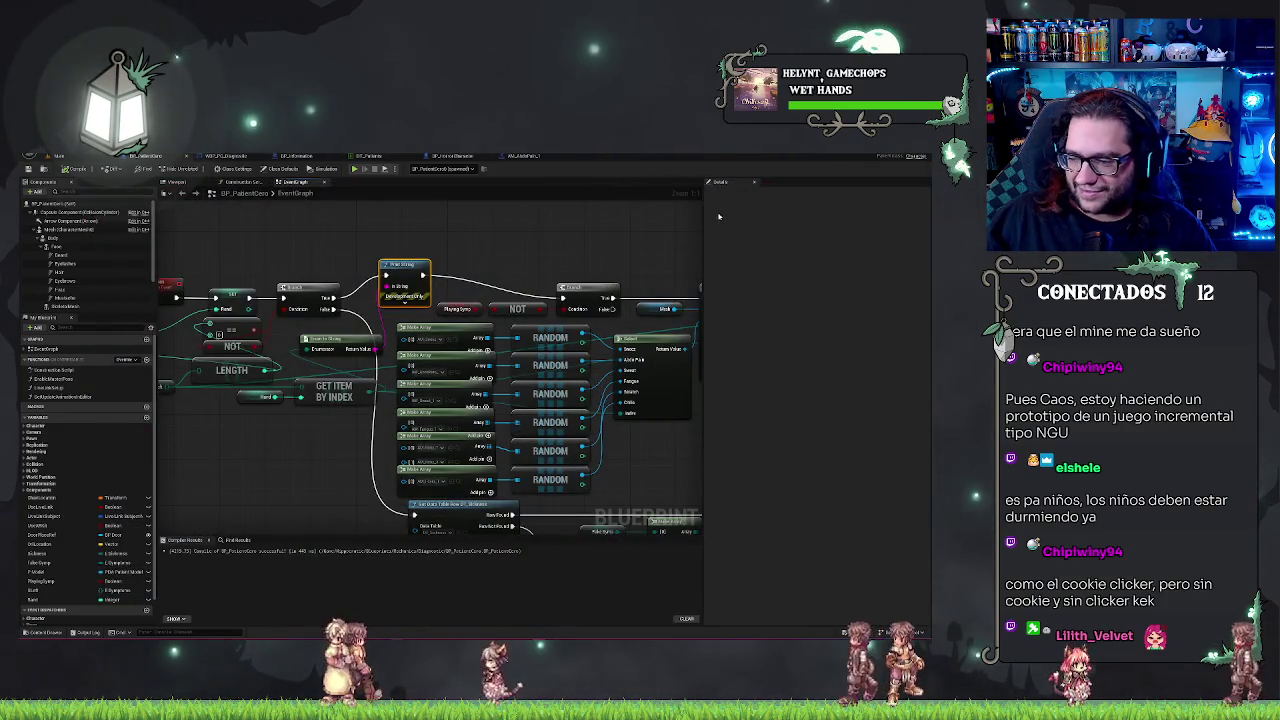
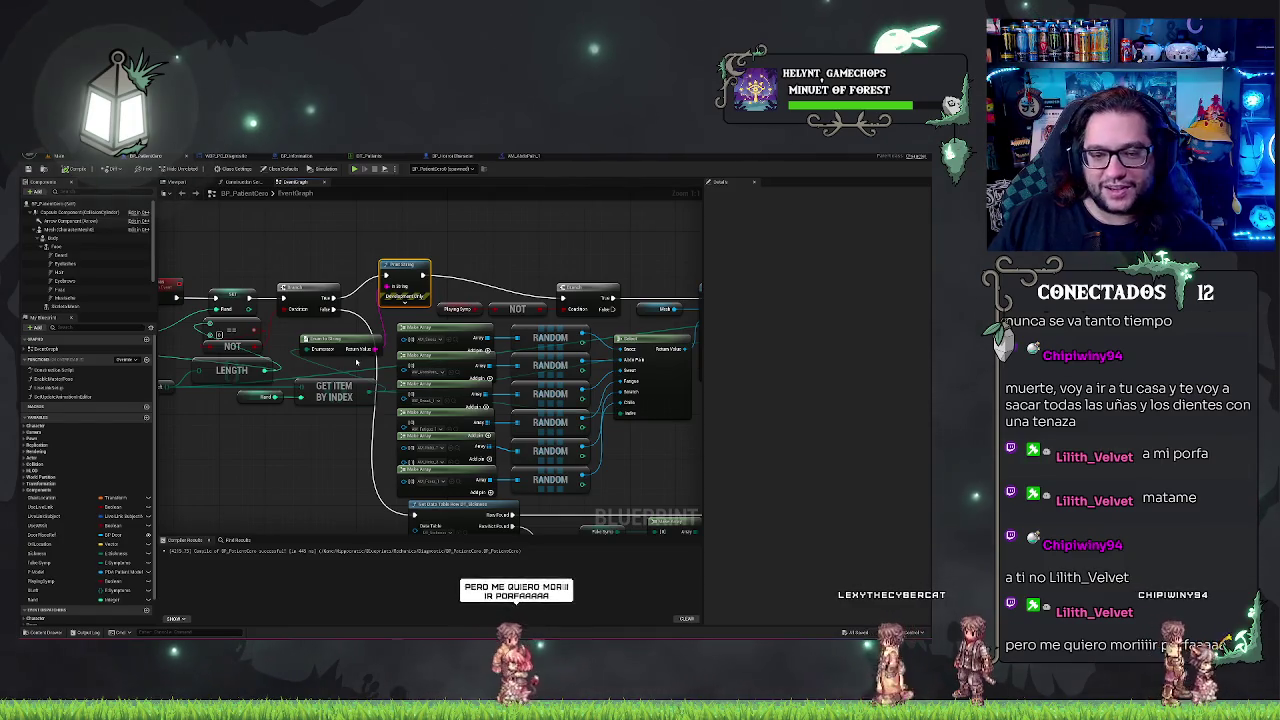
Branch a Get Display Name node off the Select node's Return Value.
{"action": "left_click_drag", "start_coordinate": [336, 248], "coordinate": [448, 244]}
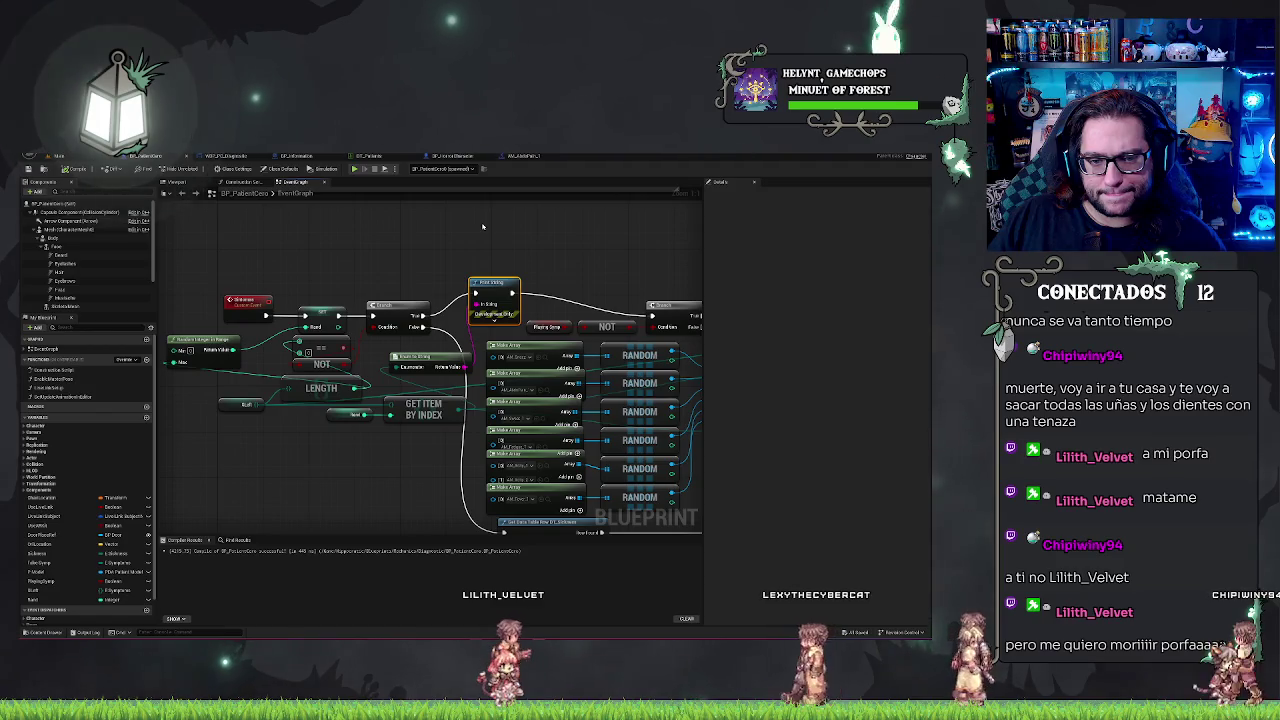
{"action": "mouse_move", "coordinate": [477, 232]}
{"action": "left_mouse_down"}
{"action": "mouse_move", "coordinate": [341, 239]}
{"action": "mouse_move", "coordinate": [351, 269]}
{"action": "mouse_move", "coordinate": [304, 265]}
{"action": "mouse_move", "coordinate": [594, 256]}
{"action": "left_mouse_up"}
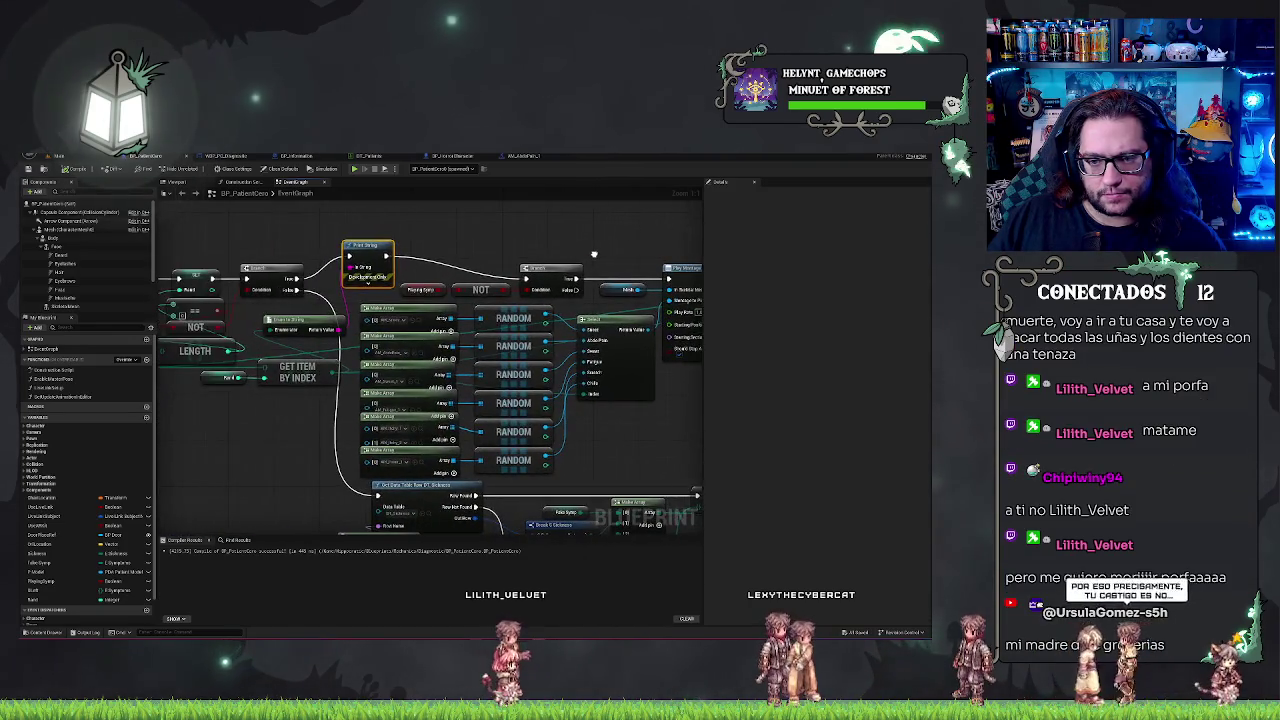
{"action": "left_click_drag", "start_coordinate": [645, 441], "coordinate": [550, 397]}
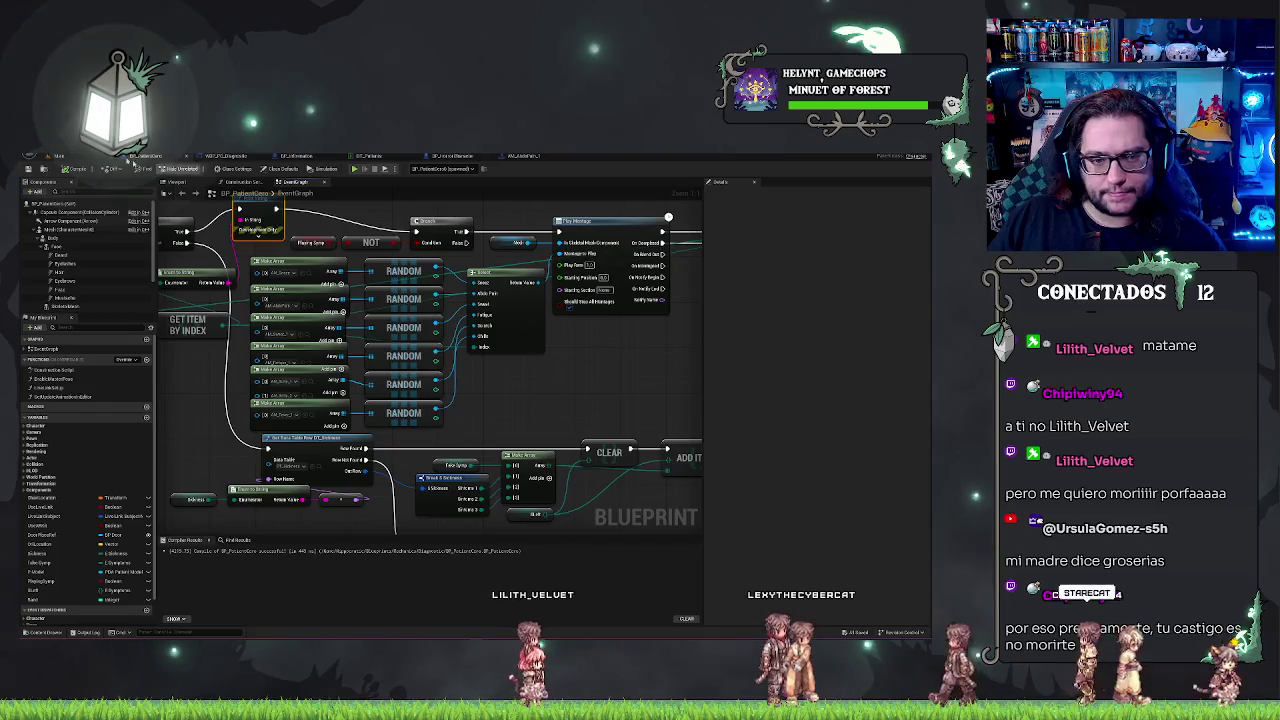
{"action": "left_click_drag", "start_coordinate": [384, 216], "coordinate": [449, 233]}
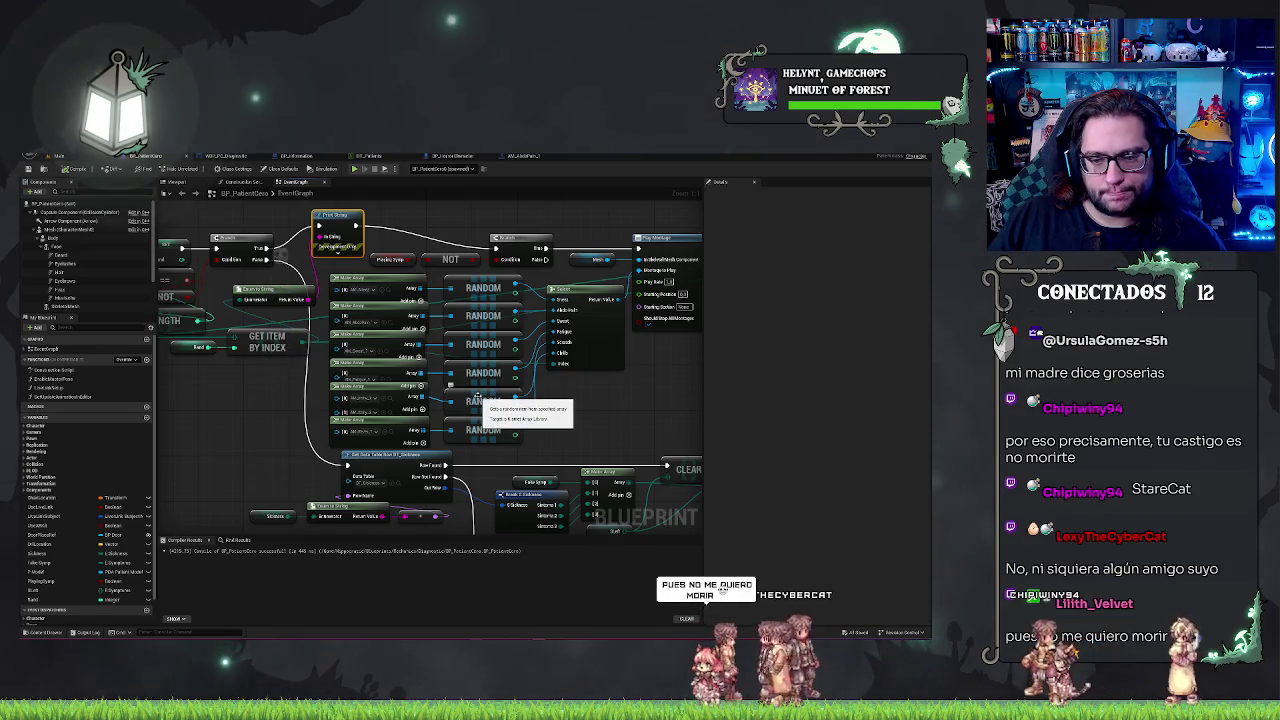
{"action": "left_click_drag", "start_coordinate": [634, 400], "coordinate": [532, 405]}
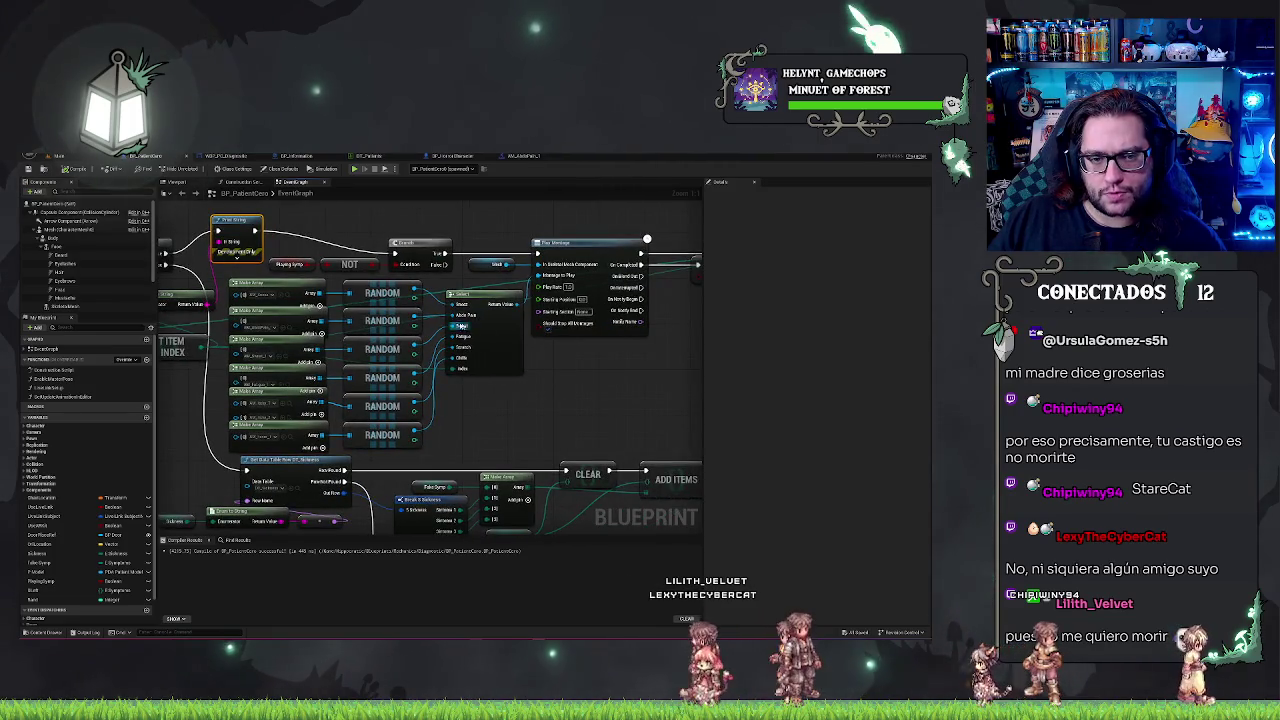
{"action": "left_click_drag", "start_coordinate": [518, 305], "coordinate": [558, 378]}
{"action": "type", "text": "isvalid"}
{"action": "key", "text": "Return"}
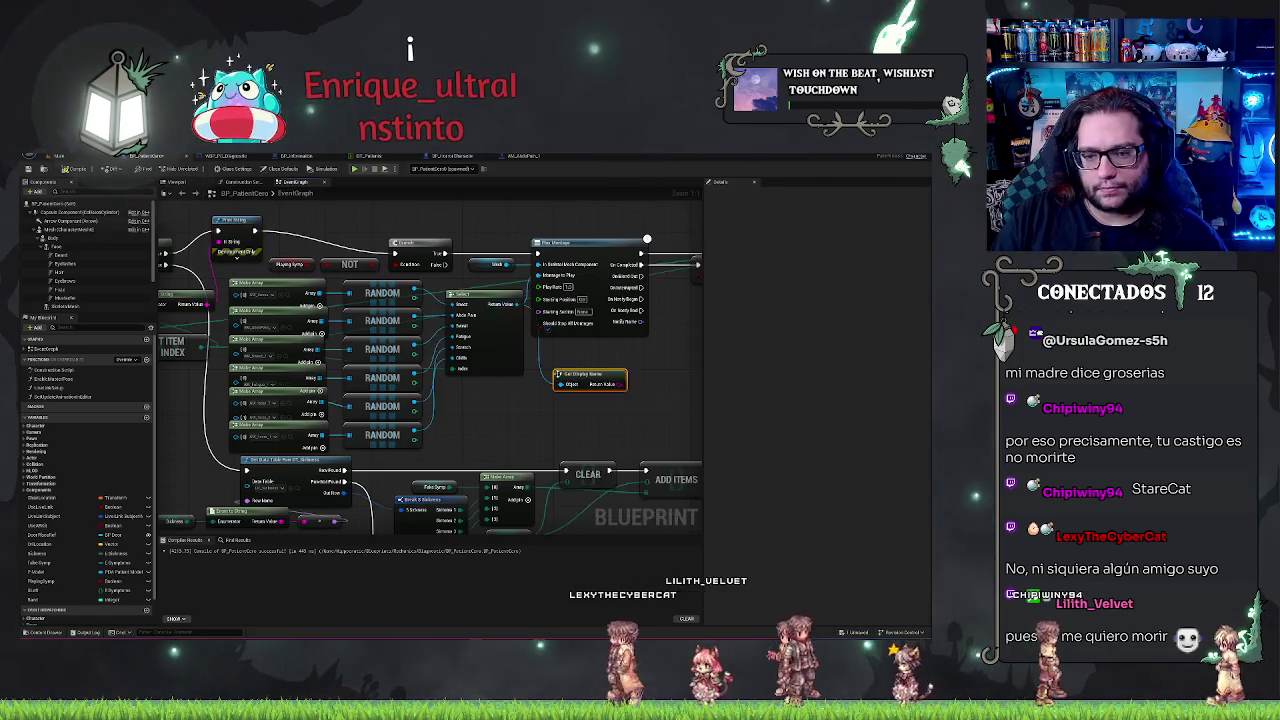
Add a Print String for the display name right after REMOVE, then compile.
{"action": "left_click_drag", "start_coordinate": [596, 373], "coordinate": [392, 385]}
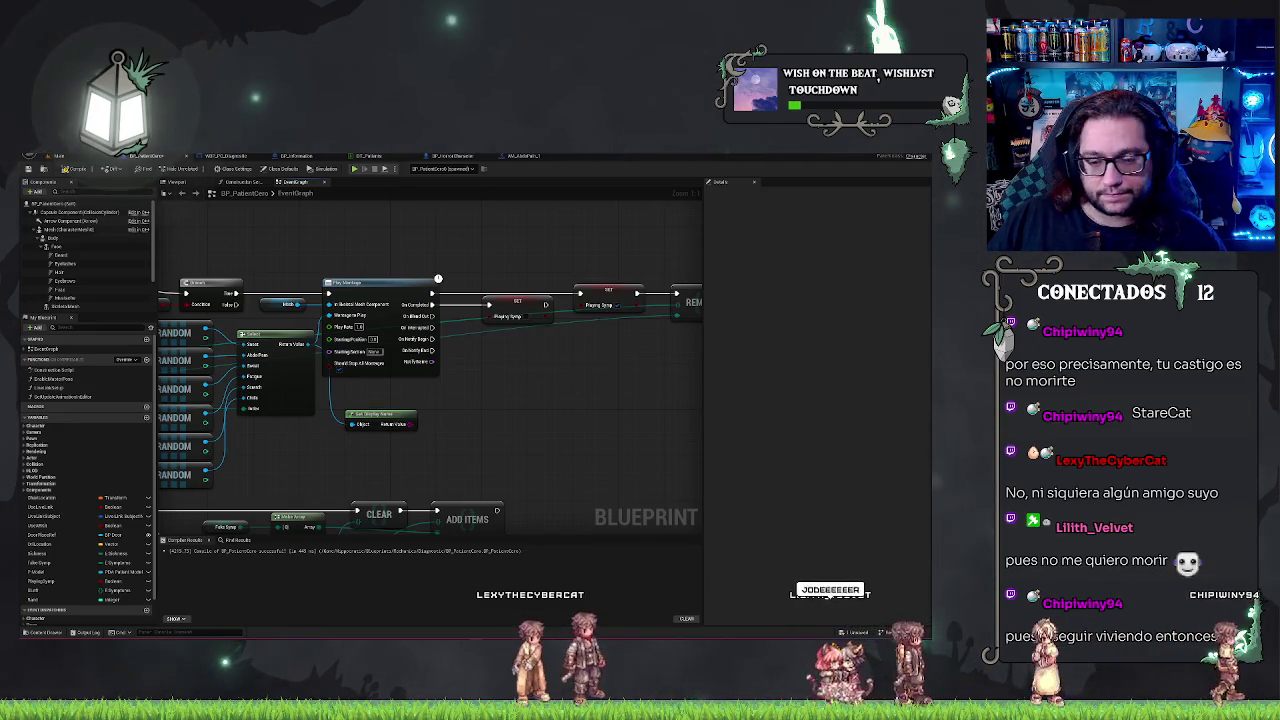
{"action": "left_click_drag", "start_coordinate": [409, 424], "coordinate": [456, 432]}
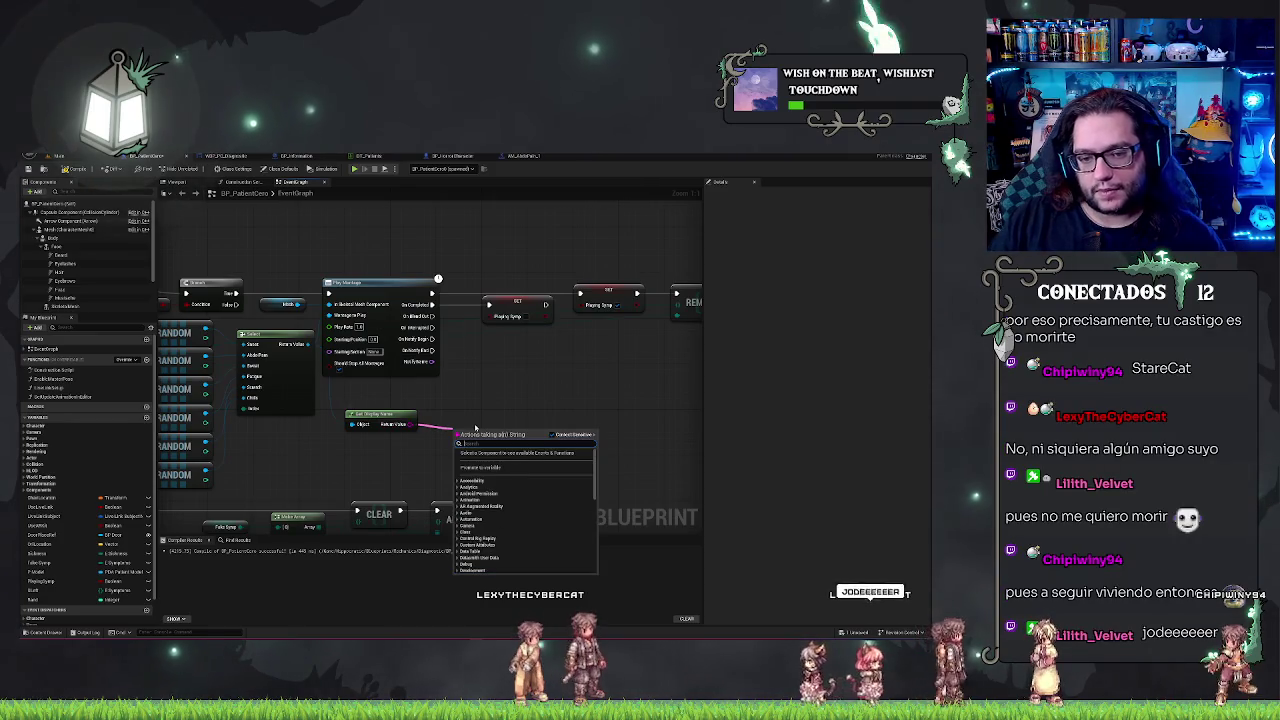
{"action": "type", "text": "print"}
{"action": "key", "text": "Return"}
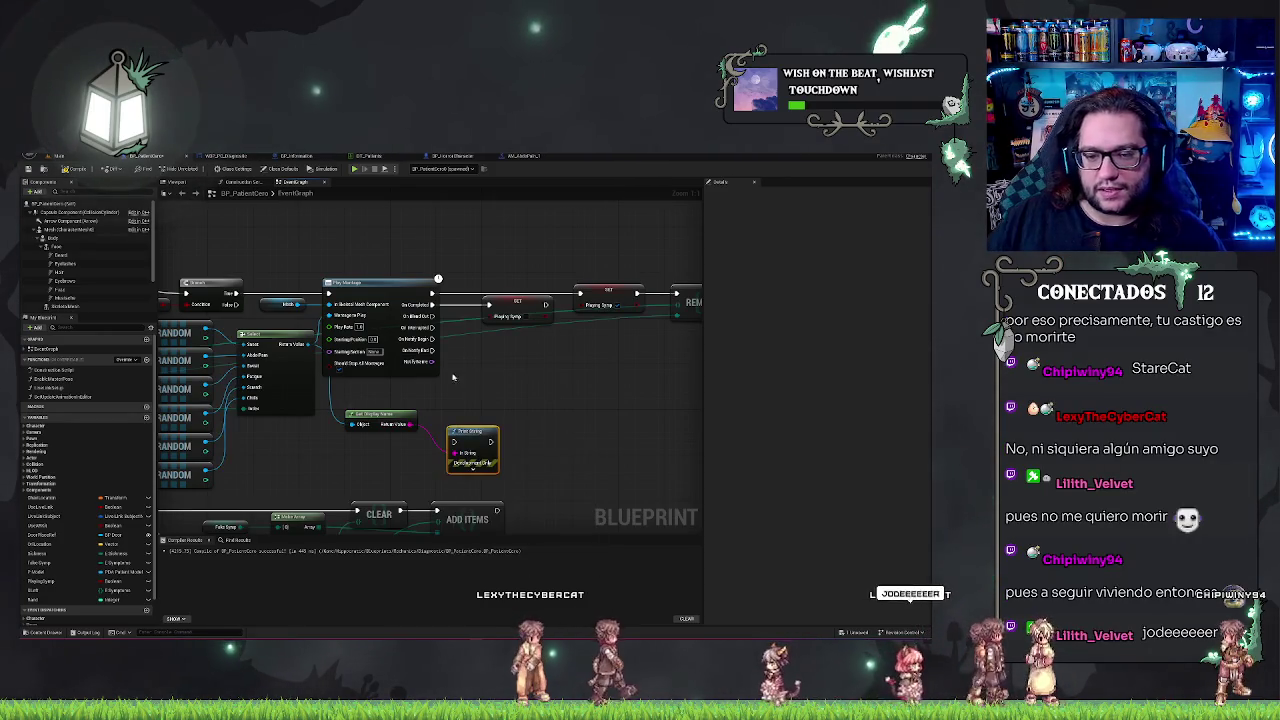
{"action": "left_click_drag", "start_coordinate": [549, 367], "coordinate": [381, 399]}
{"action": "left_click_drag", "start_coordinate": [292, 463], "coordinate": [612, 317]}
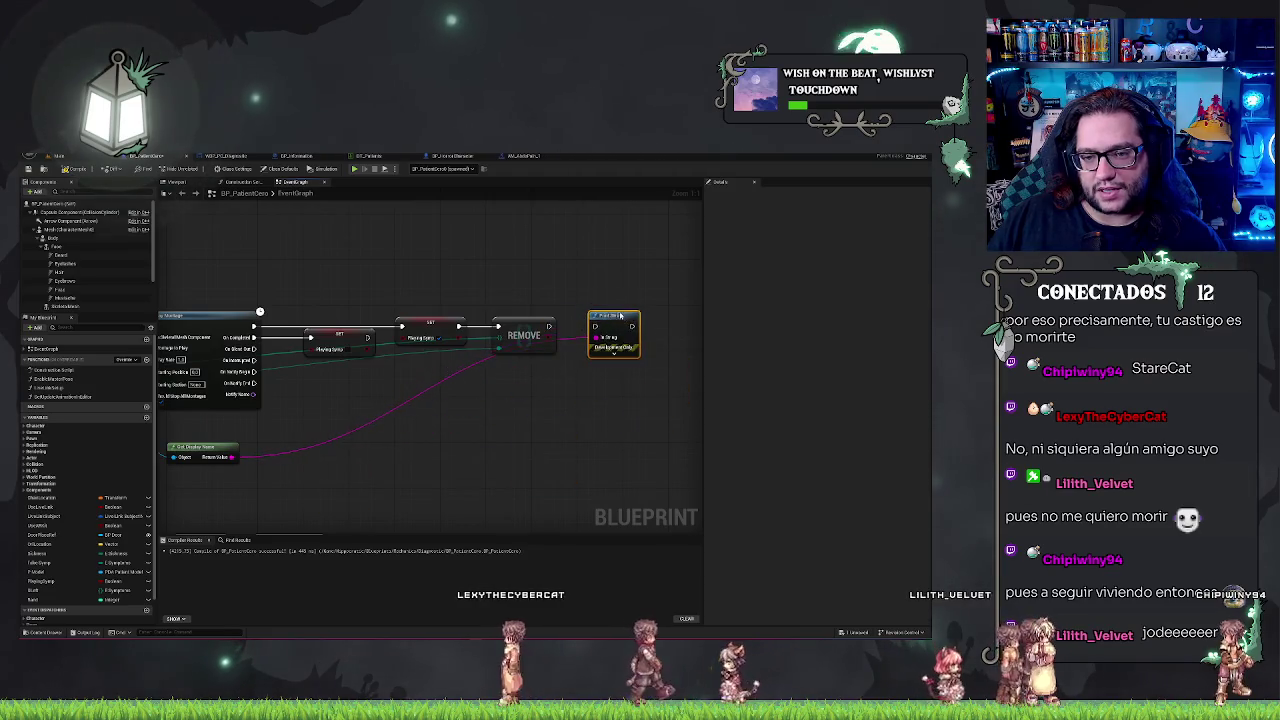
{"action": "left_click", "coordinate": [559, 280]}
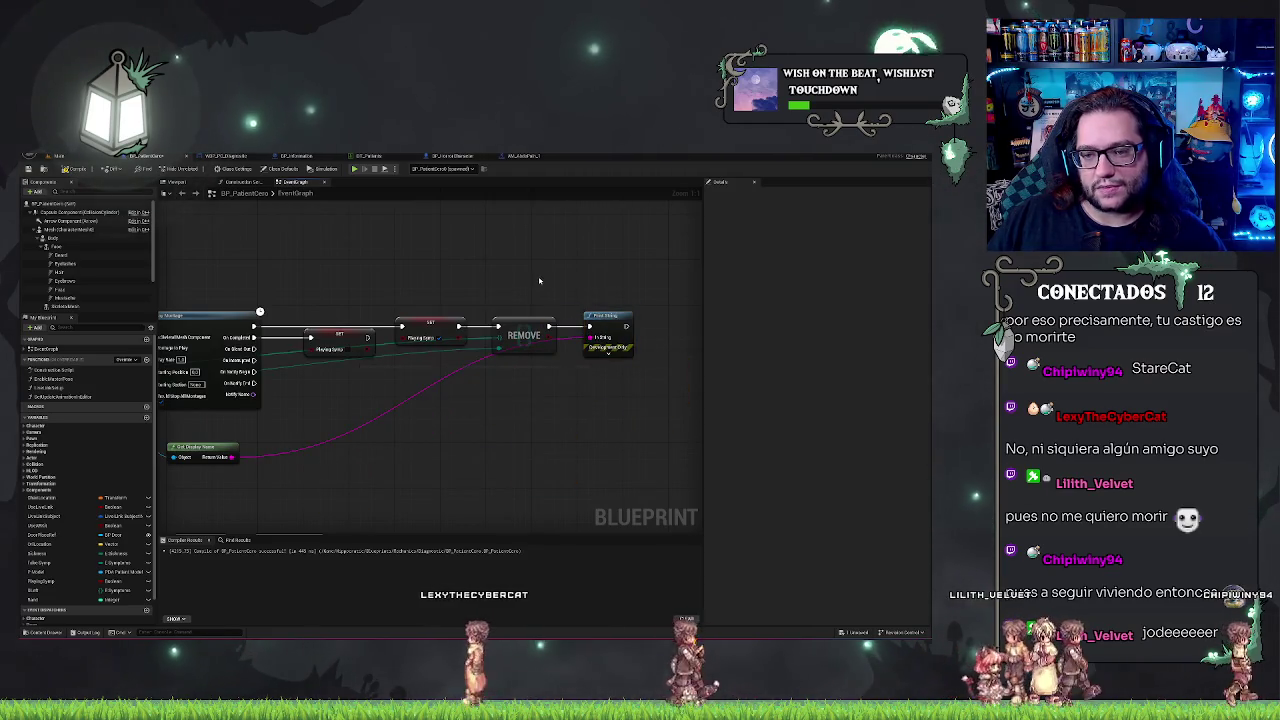
{"action": "left_click", "coordinate": [76, 166]}
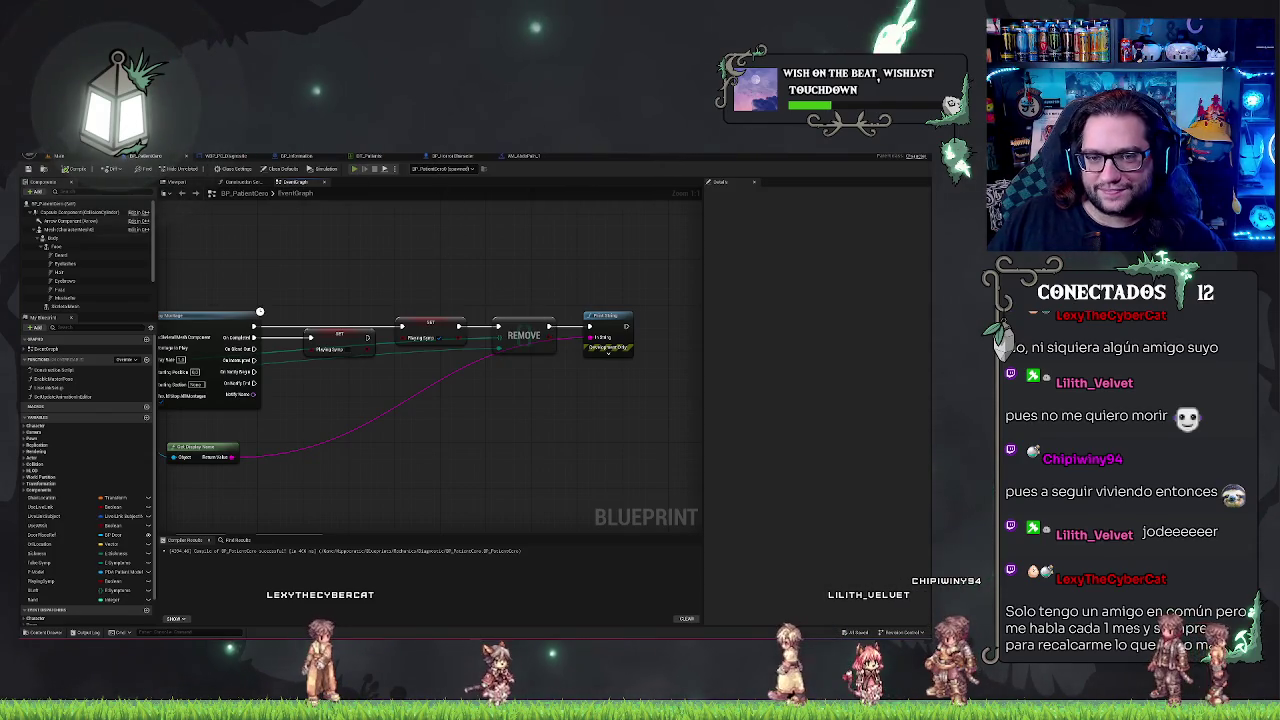
Launch the game preview with Alt+P to test the changes.
{"action": "key", "text": "alt+p"}
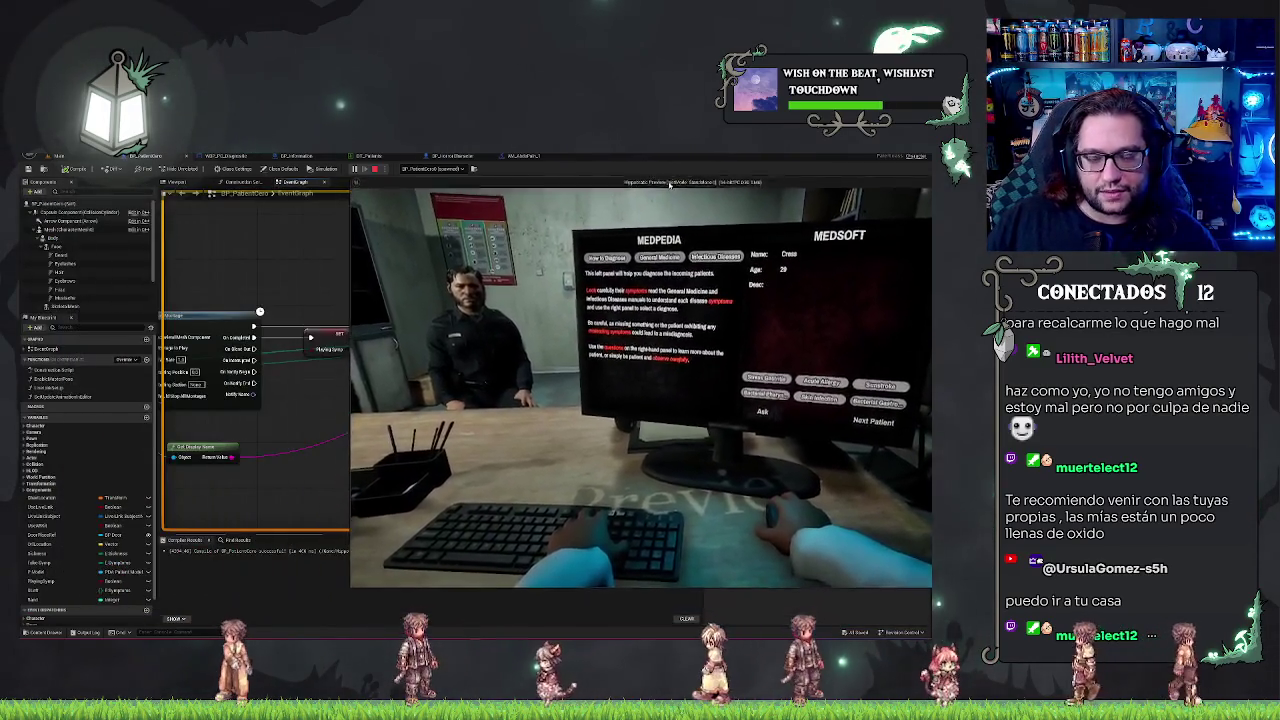
Position the running game preview window to the right so the event graph stays visible.
{"action": "left_click_drag", "start_coordinate": [670, 184], "coordinate": [633, 193]}
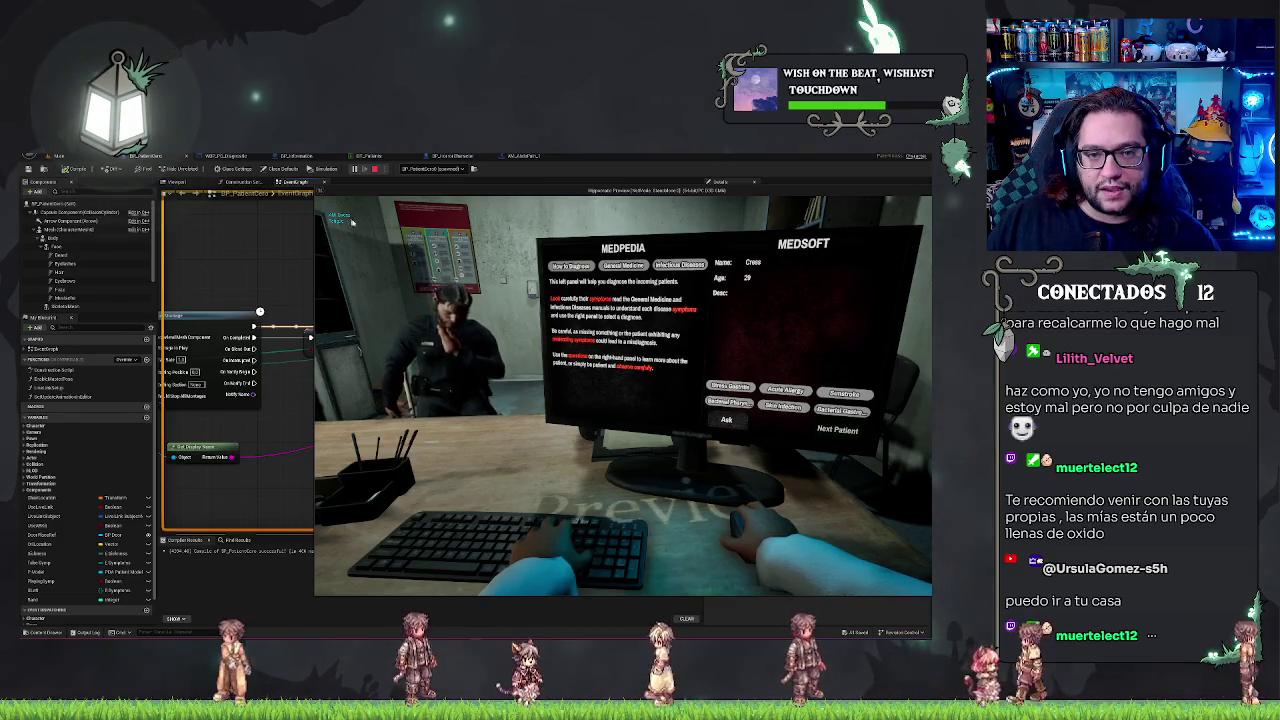
{"action": "left_click", "coordinate": [223, 278]}
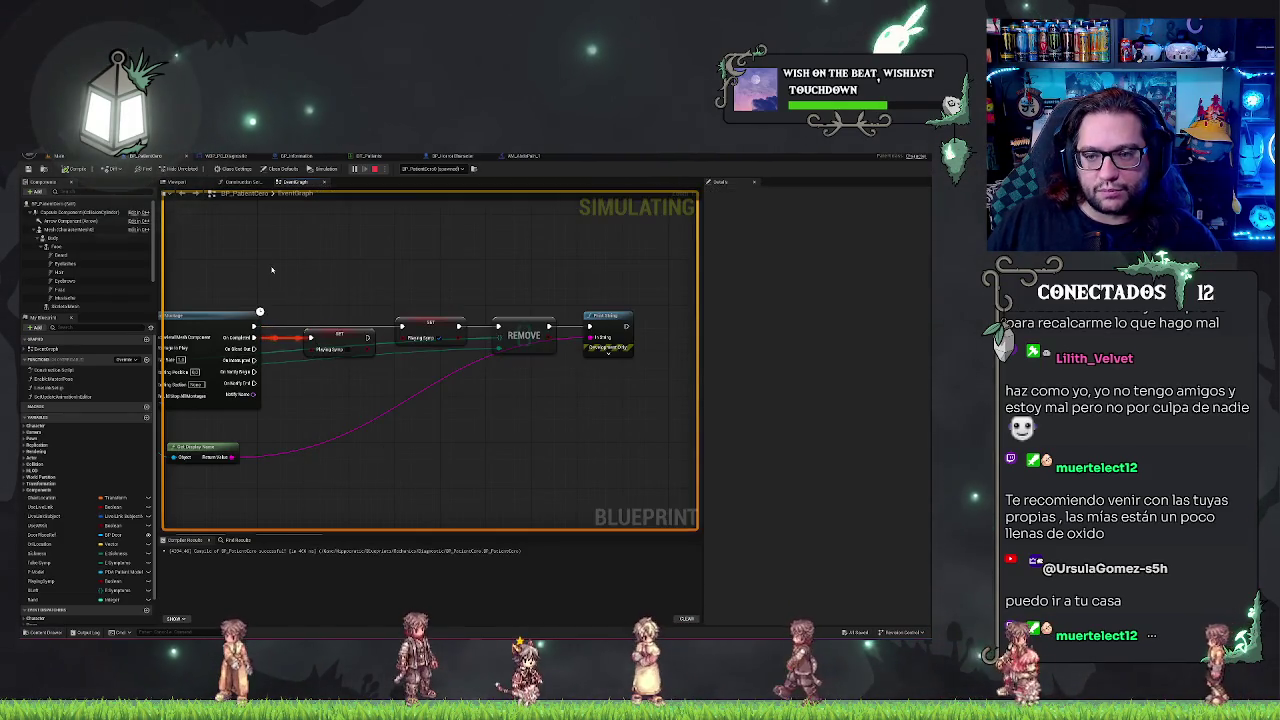
{"action": "key", "text": "alt+Tab"}
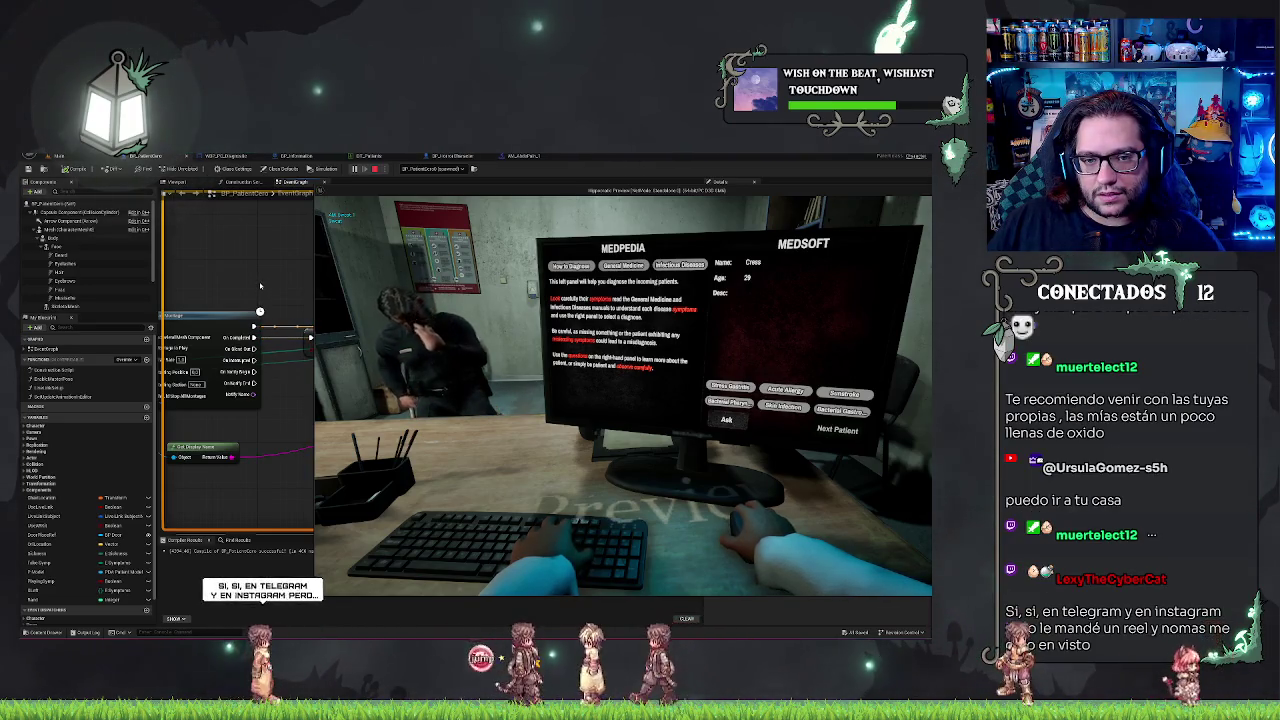
{"action": "left_click", "coordinate": [271, 276]}
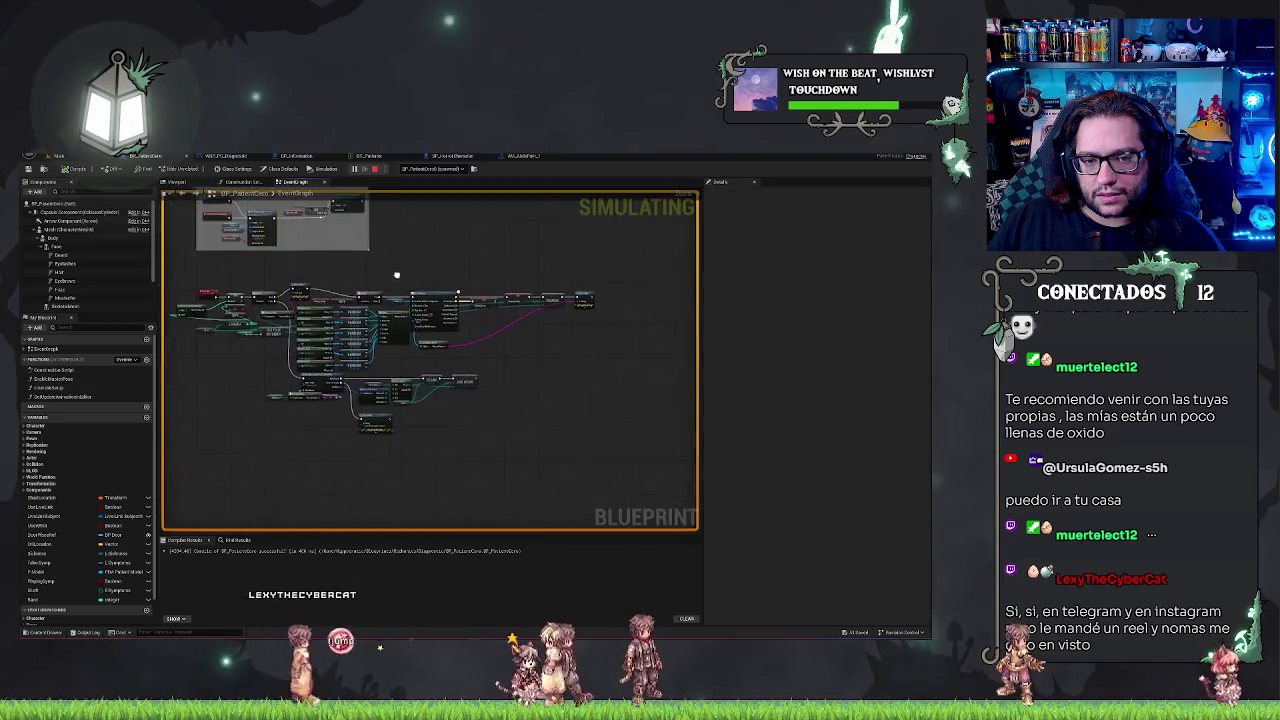
{"action": "key", "text": "alt+Tab"}
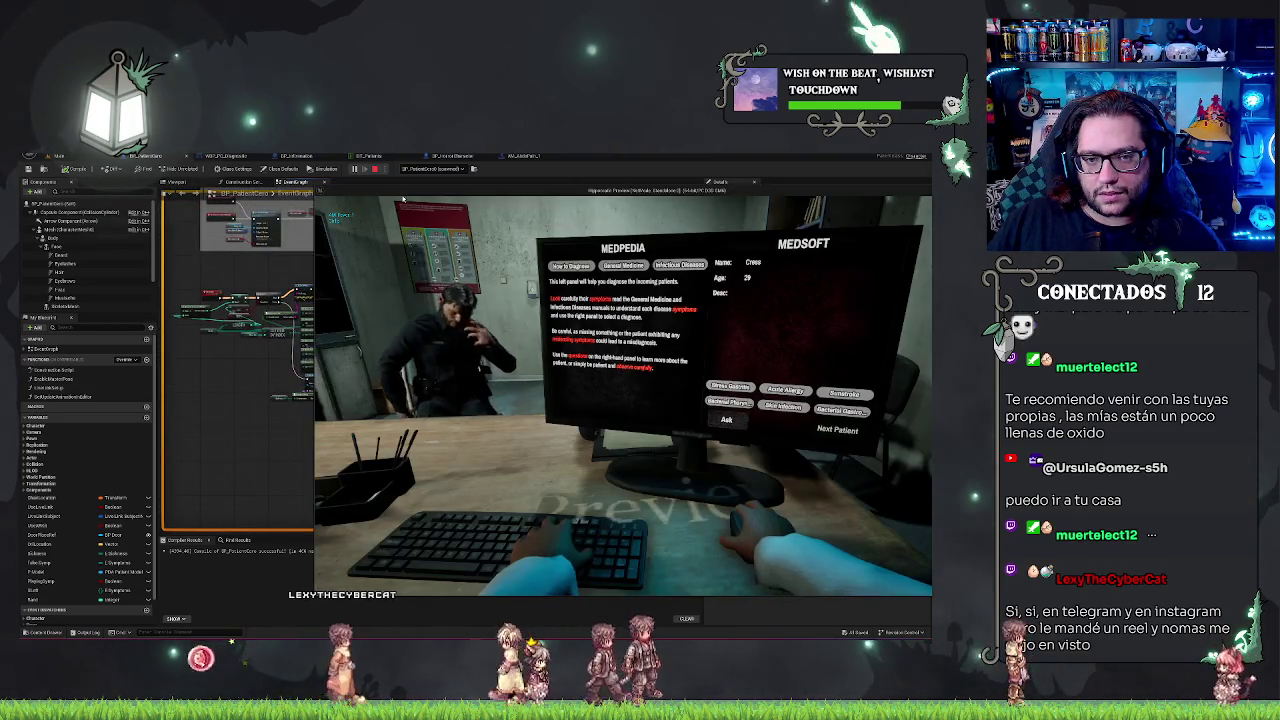
{"action": "left_click_drag", "start_coordinate": [422, 194], "coordinate": [572, 187]}
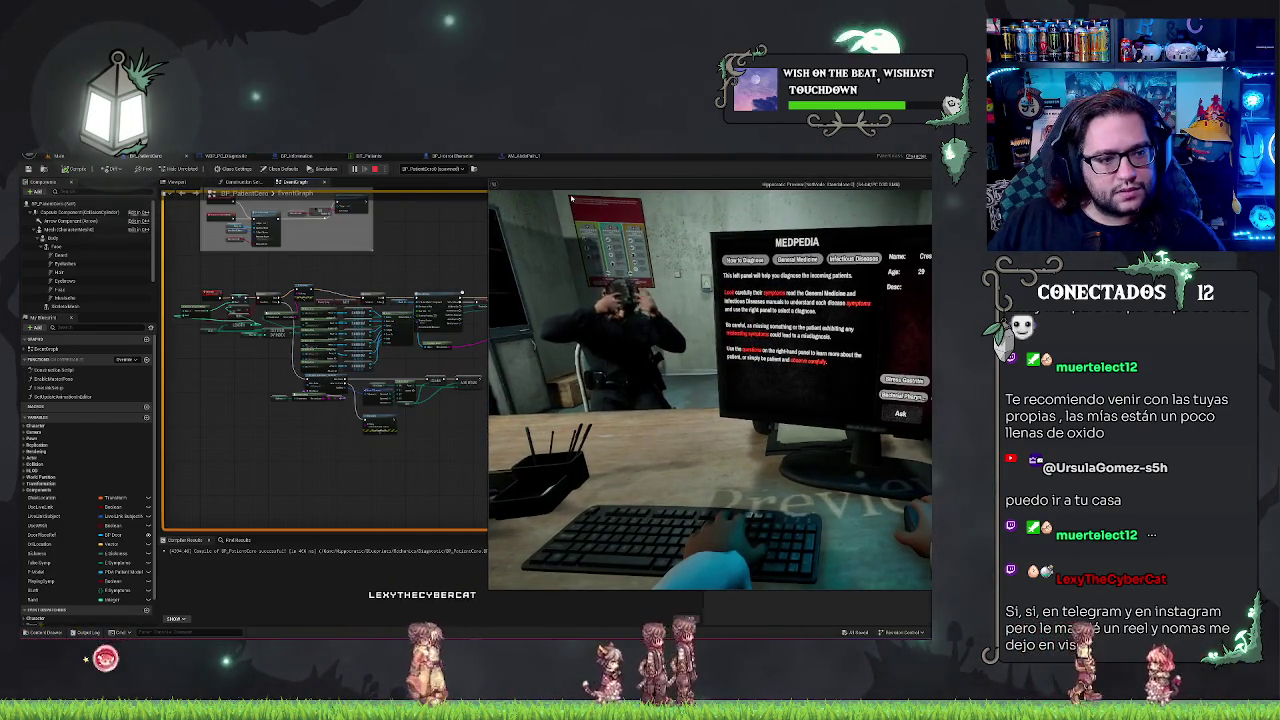
{"action": "mouse_move", "coordinate": [613, 188]}
{"action": "left_mouse_down"}
{"action": "mouse_move", "coordinate": [618, 166]}
{"action": "mouse_move", "coordinate": [621, 178]}
{"action": "left_mouse_up"}
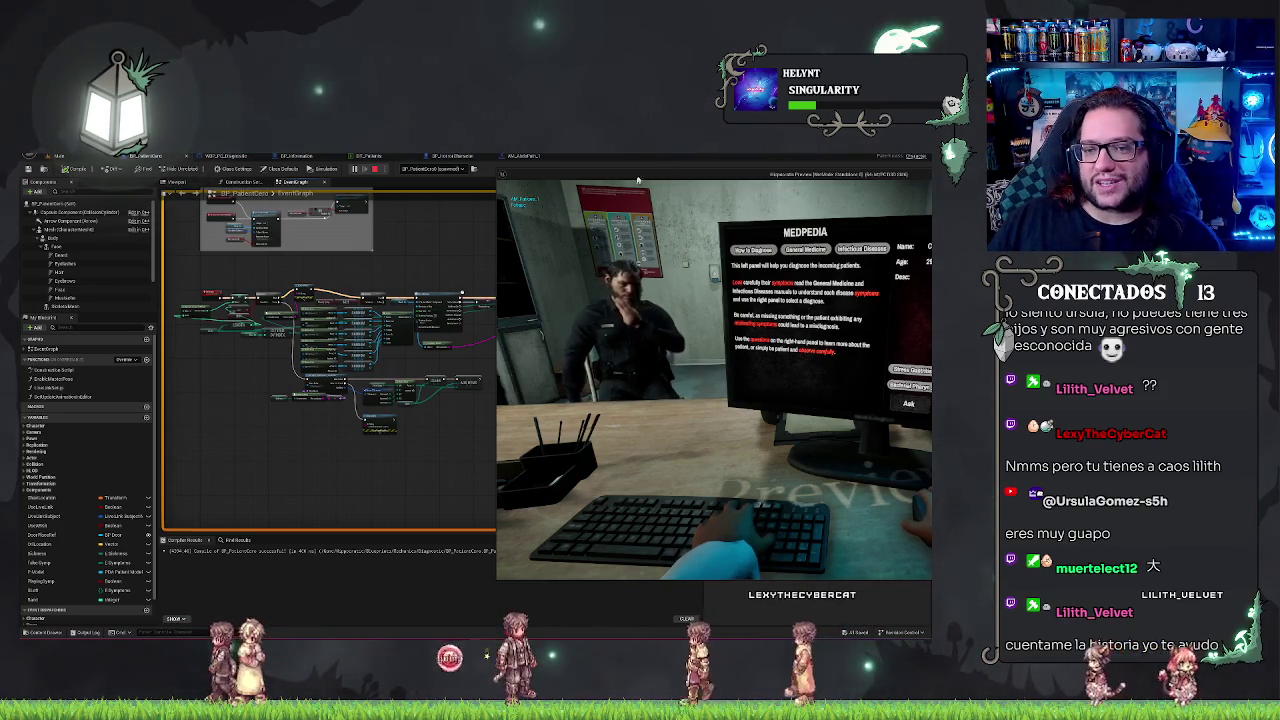
{"action": "left_click_drag", "start_coordinate": [673, 185], "coordinate": [200, 185]}
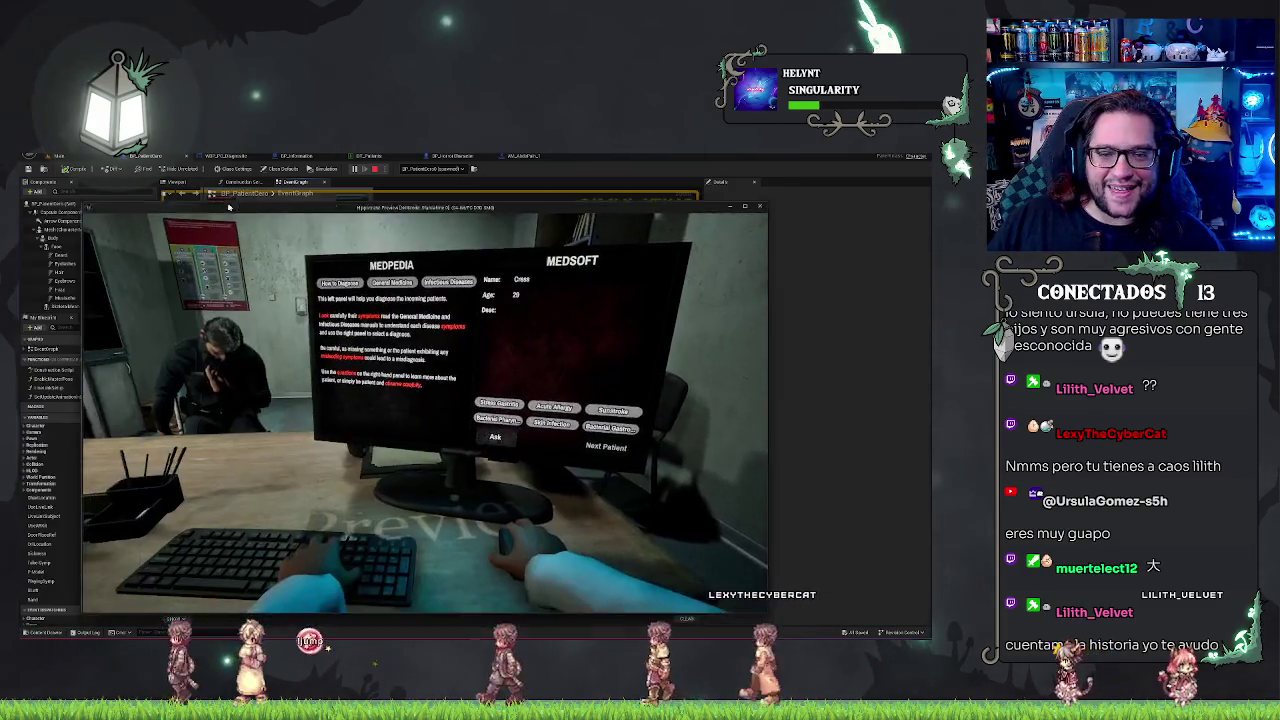
Stop the game preview with Esc.
{"action": "key", "text": "Escape"}
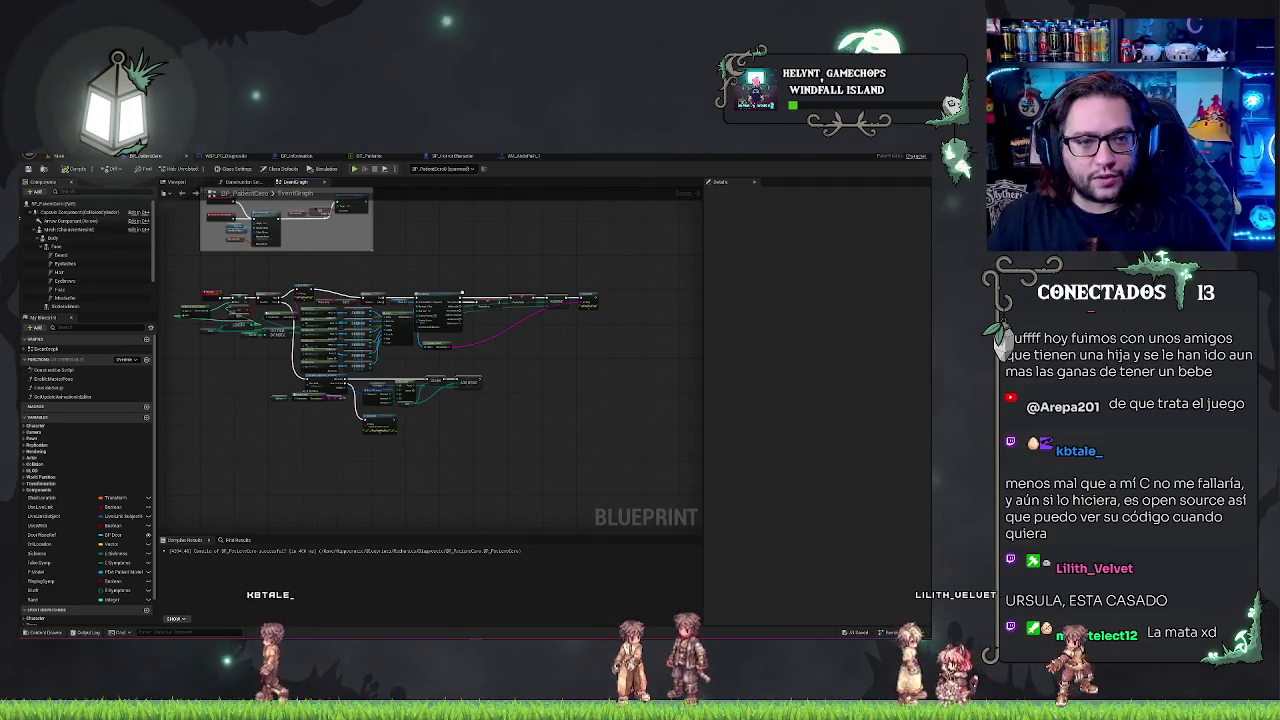
Switch to the hospital room level, play it in the editor, and talk to the nearby NPC.
{"action": "left_click", "coordinate": [58, 155]}
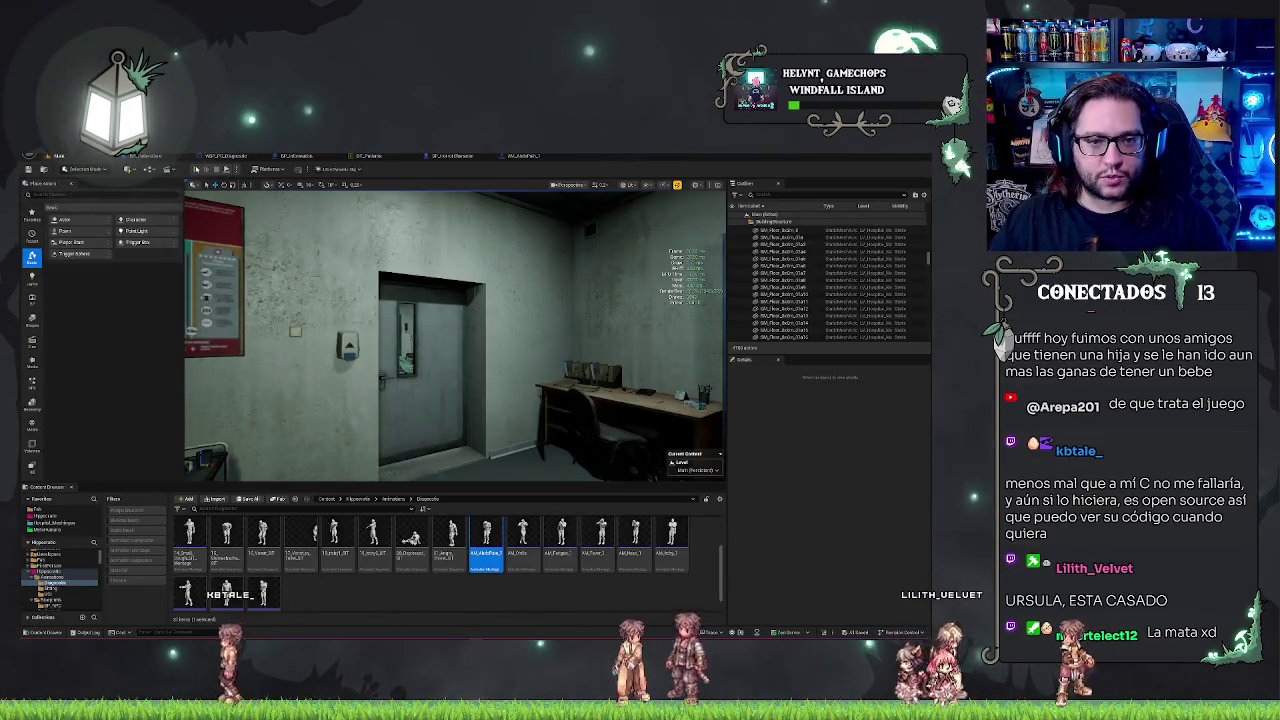
{"action": "key", "text": "alt+p"}
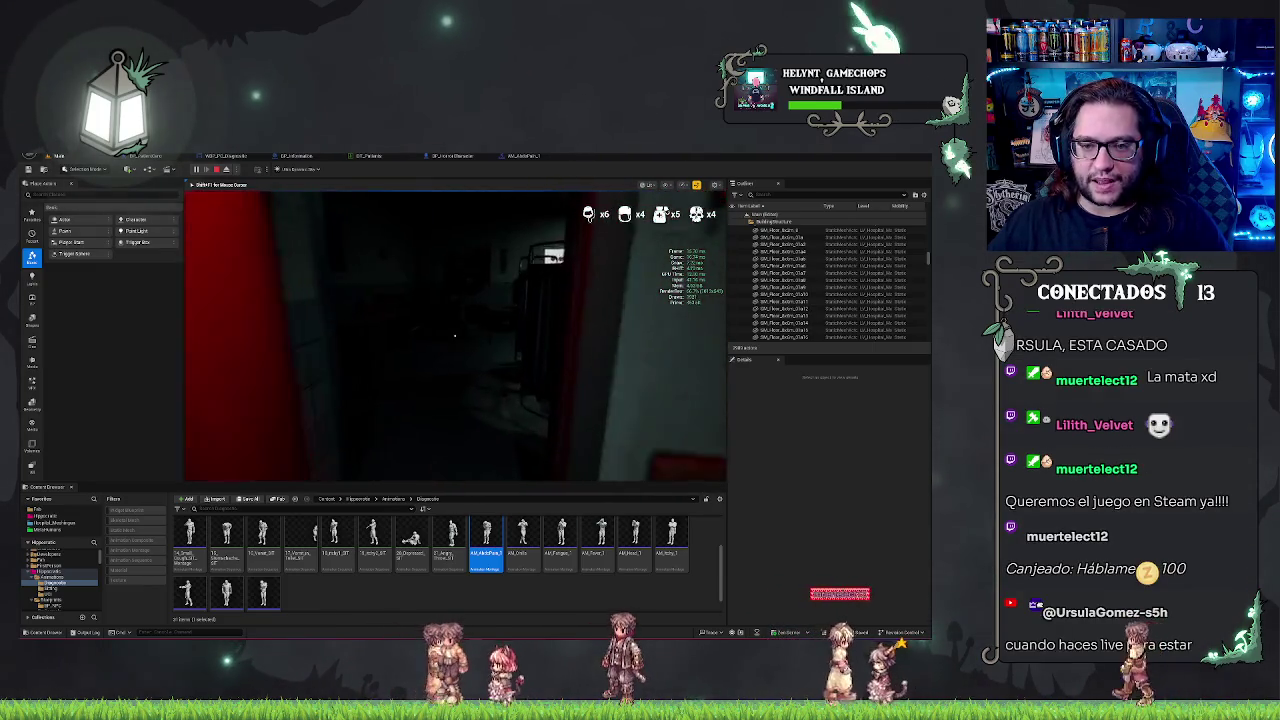
{"action": "key", "text": "e"}
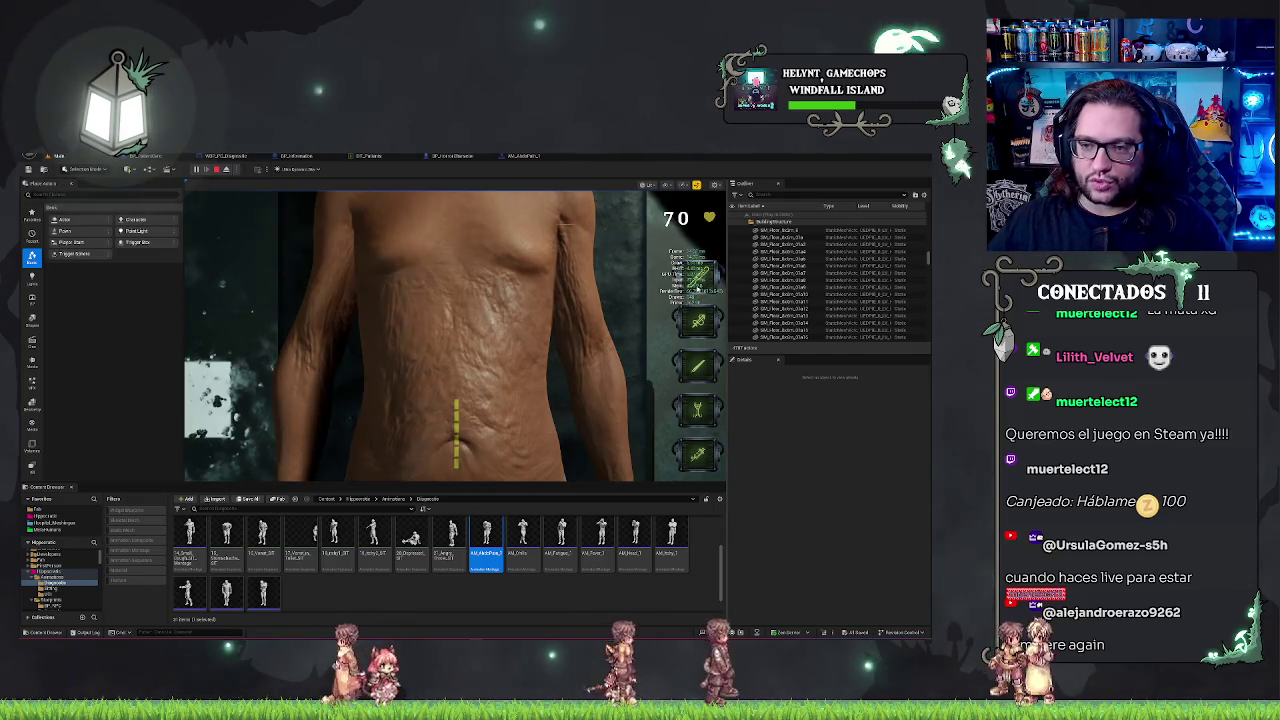
Cut the torso incision, laser the blue beads, and continue to the next patient's bed.
{"action": "left_click_drag", "start_coordinate": [456, 404], "coordinate": [456, 465]}
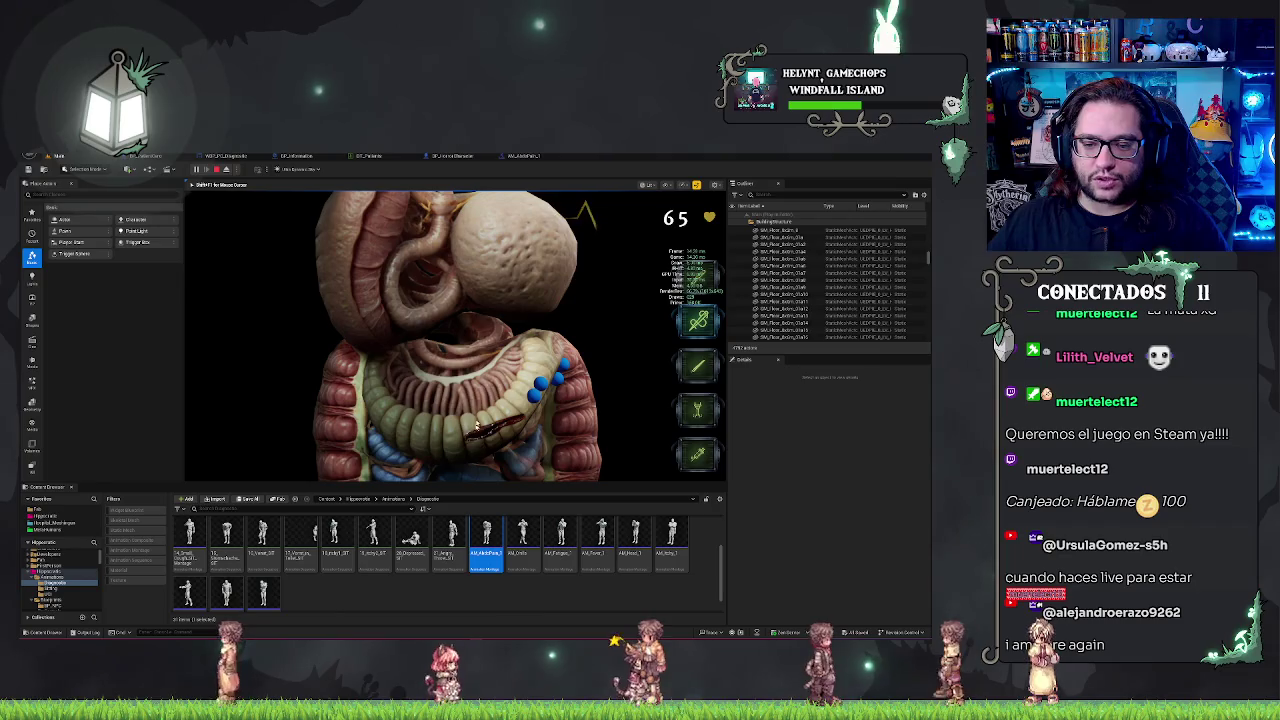
{"action": "left_click", "coordinate": [698, 409]}
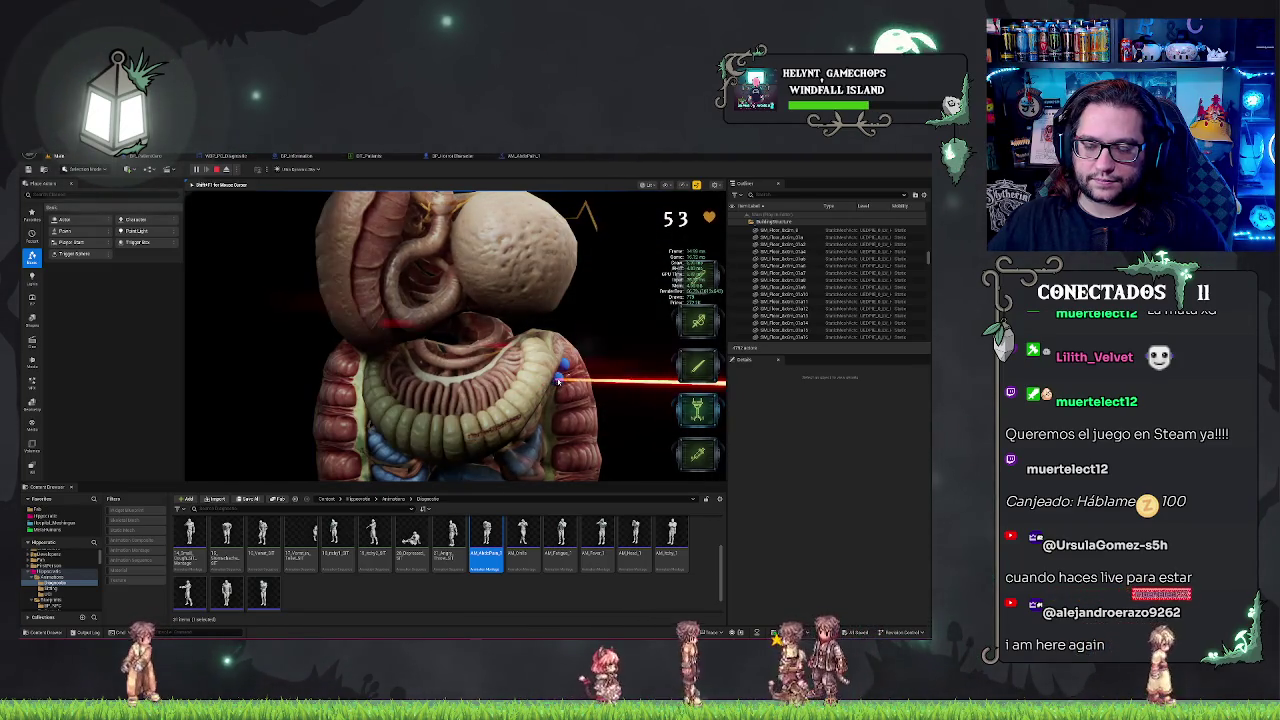
{"action": "left_click", "coordinate": [560, 378]}
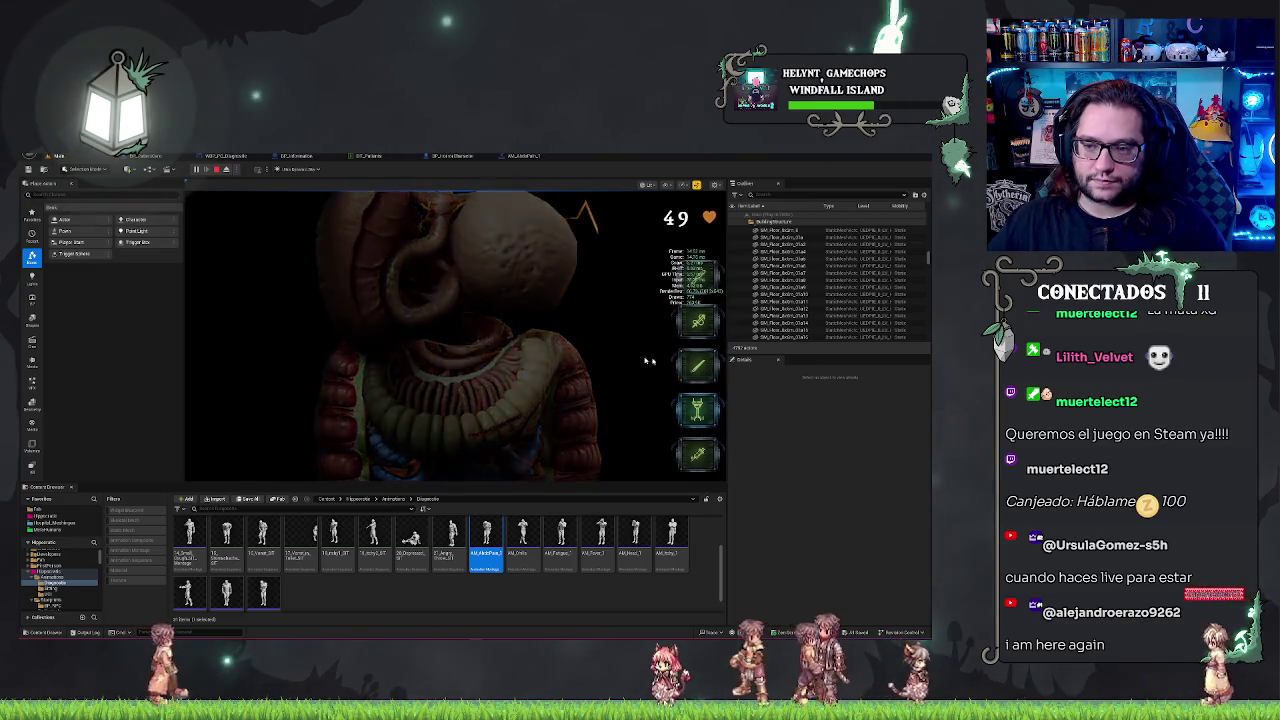
{"action": "left_click", "coordinate": [478, 455]}
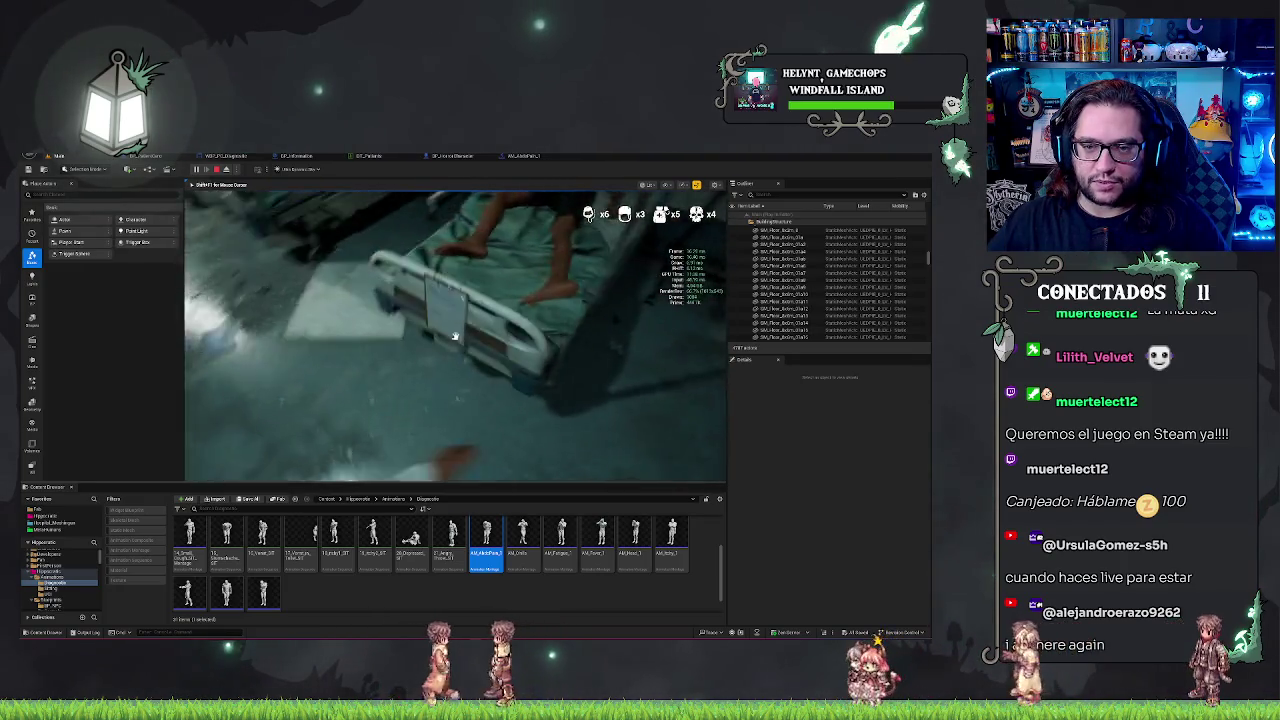
Read both patients' clipboards, then stop the play session.
{"action": "left_click", "coordinate": [454, 336]}
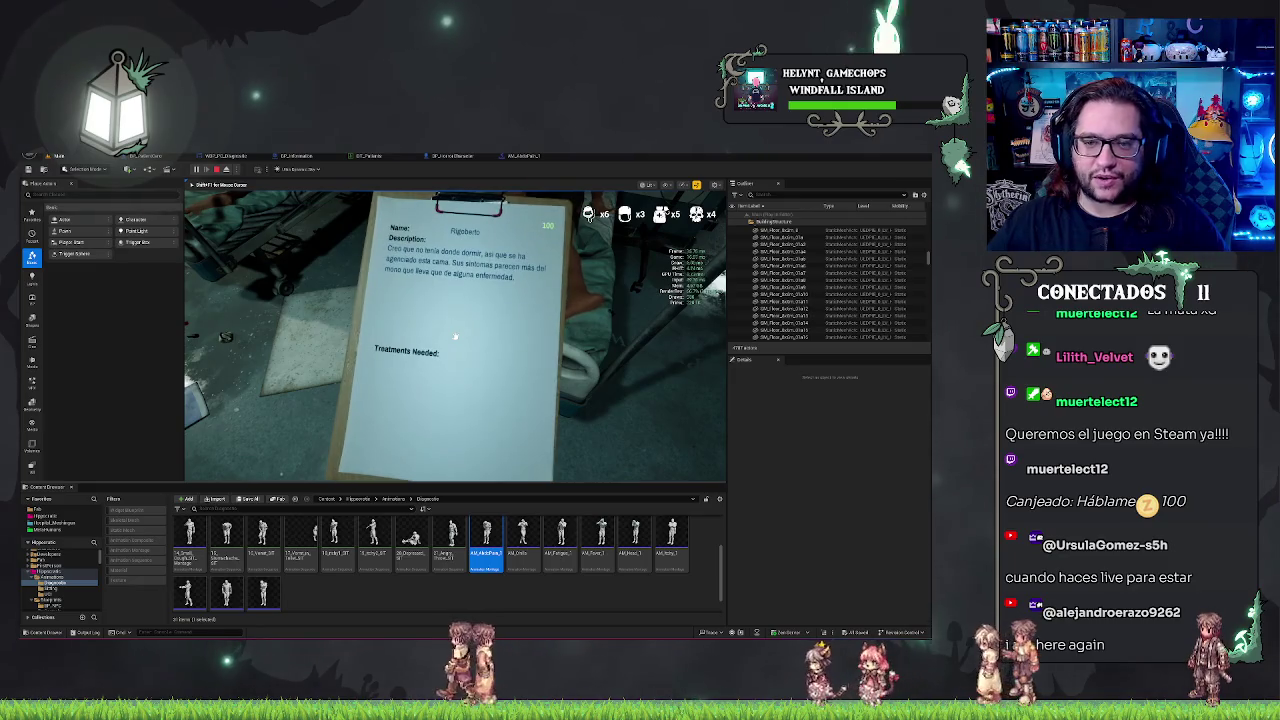
{"action": "left_click", "coordinate": [454, 336]}
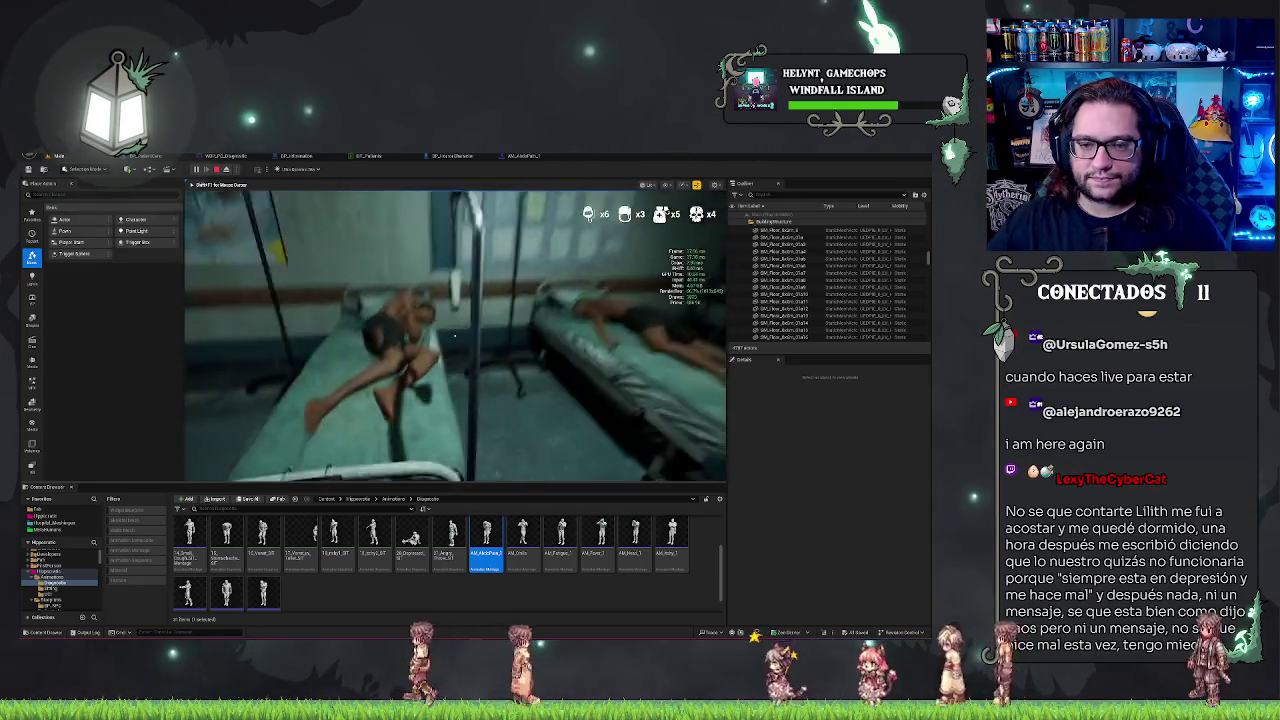
{"action": "left_click", "coordinate": [454, 336]}
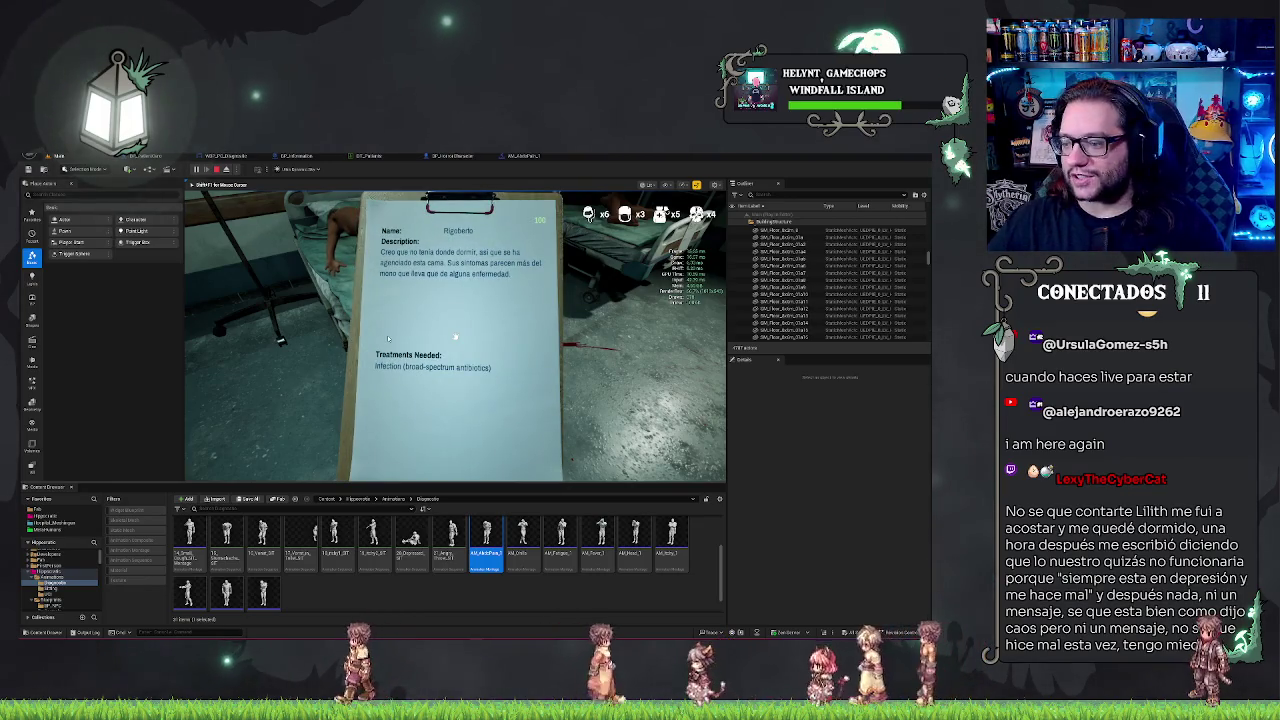
{"action": "key", "text": "Escape"}
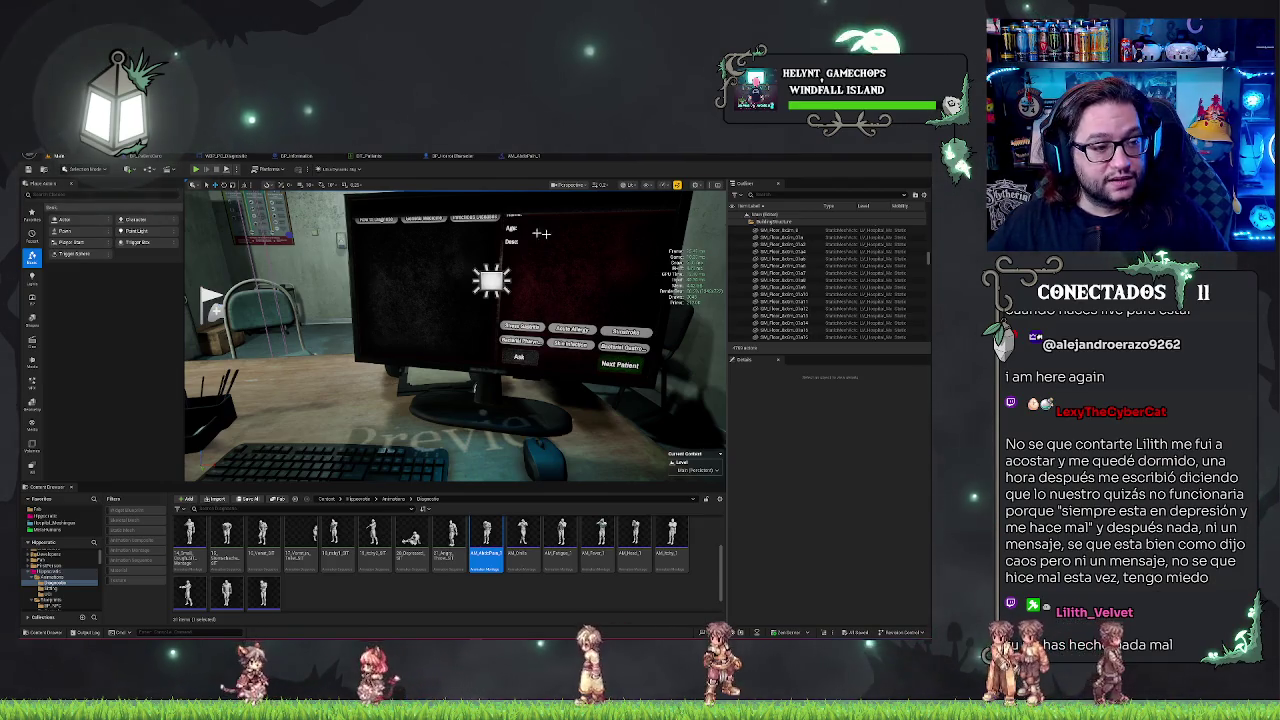
Face the monitor in the viewport, then open and zoom into BP_PatientCore's Event Graph.
{"action": "scroll", "coordinate": [830, 280], "scroll_direction": "down", "scroll_amount": 5}
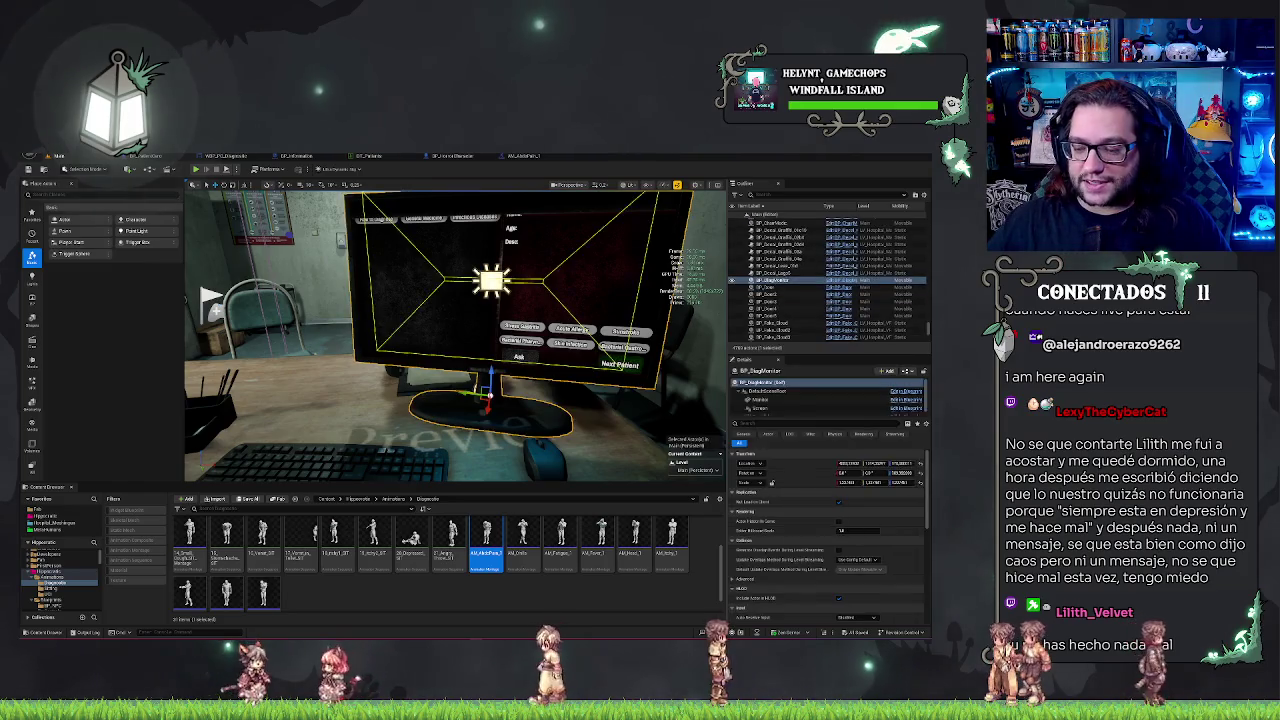
{"action": "left_click_drag", "start_coordinate": [440, 270], "coordinate": [463, 256]}
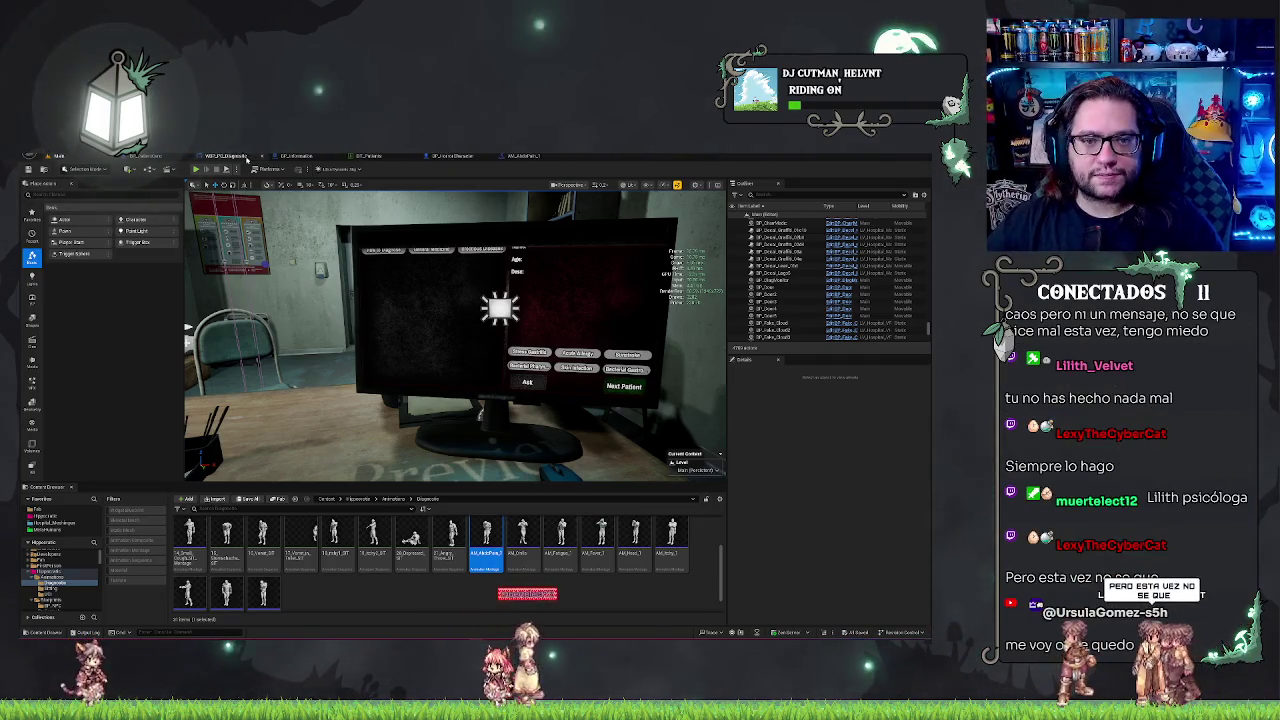
{"action": "left_click", "coordinate": [157, 156]}
{"action": "scroll", "coordinate": [402, 276], "scroll_direction": "up", "scroll_amount": 5}
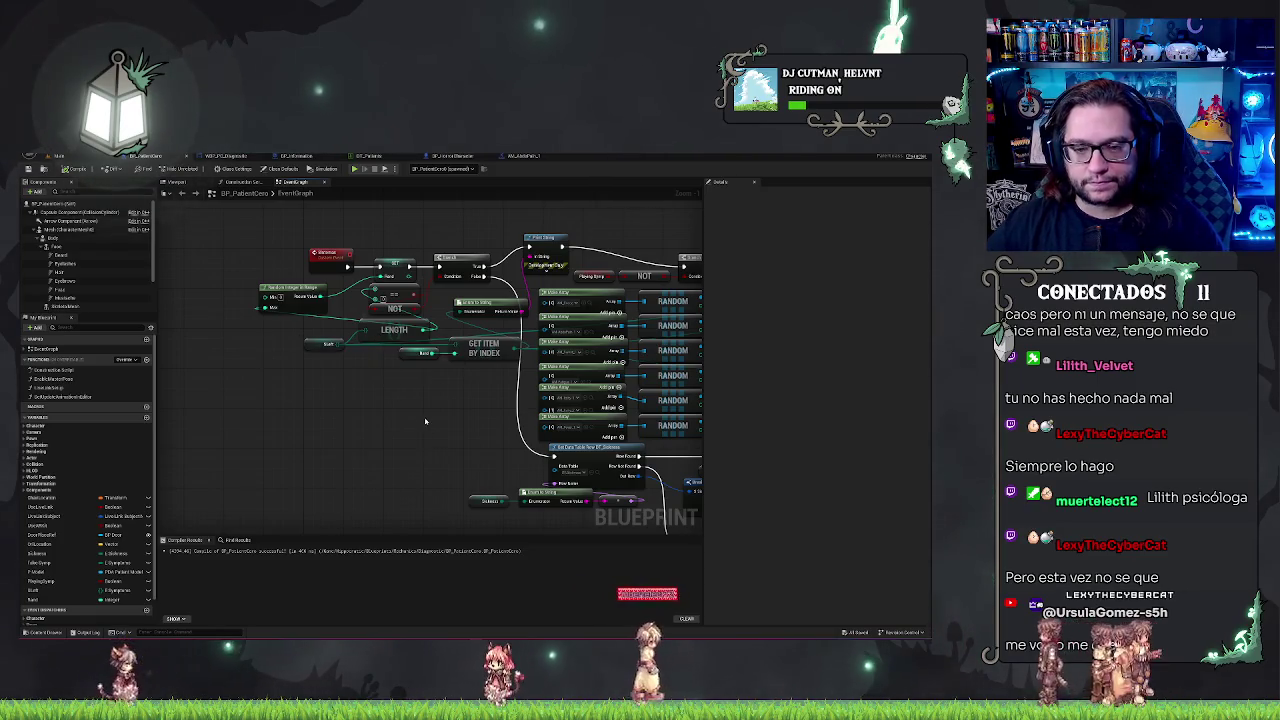
{"action": "left_click_drag", "start_coordinate": [425, 421], "coordinate": [337, 428]}
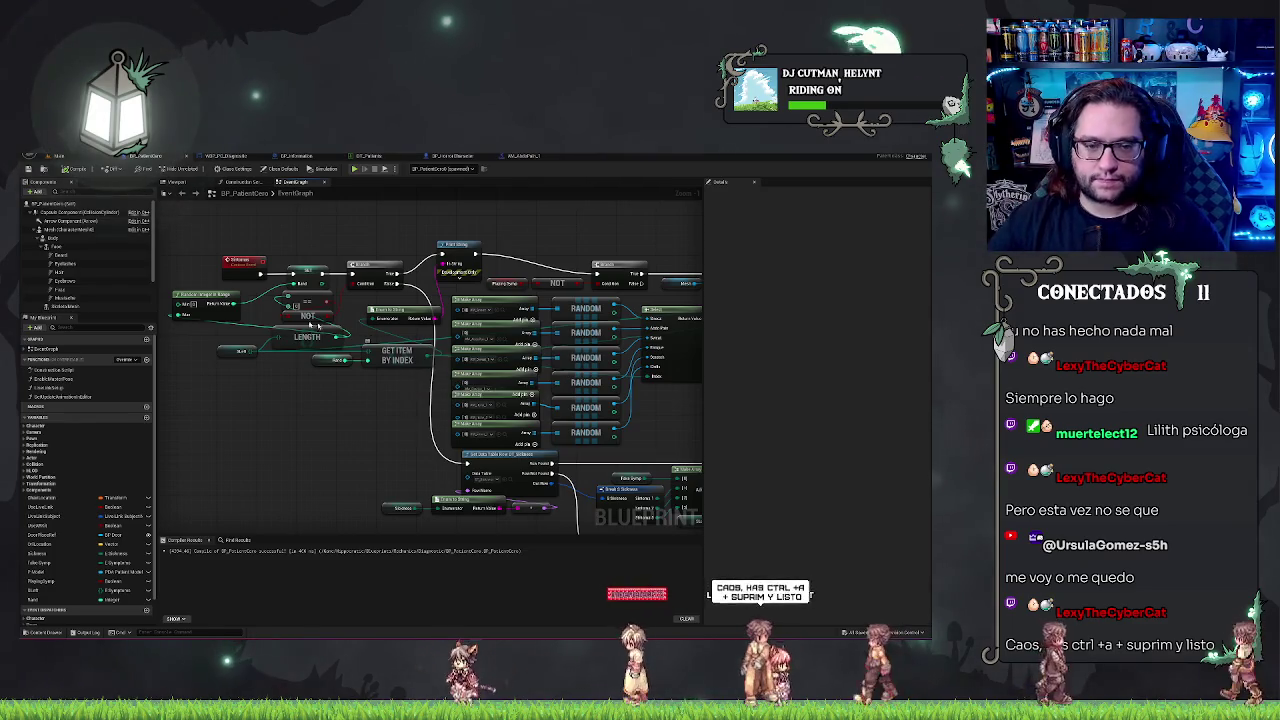
{"action": "left_click_drag", "start_coordinate": [255, 351], "coordinate": [258, 412]}
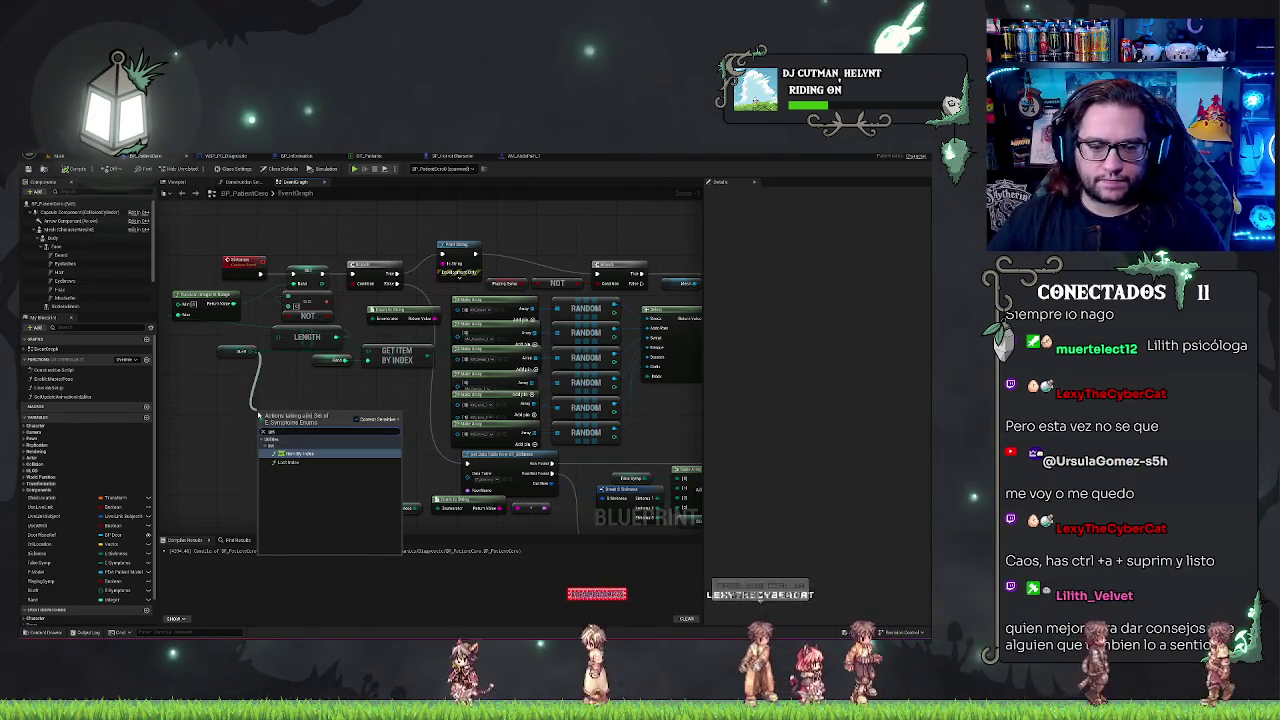
{"action": "left_click", "coordinate": [285, 464]}
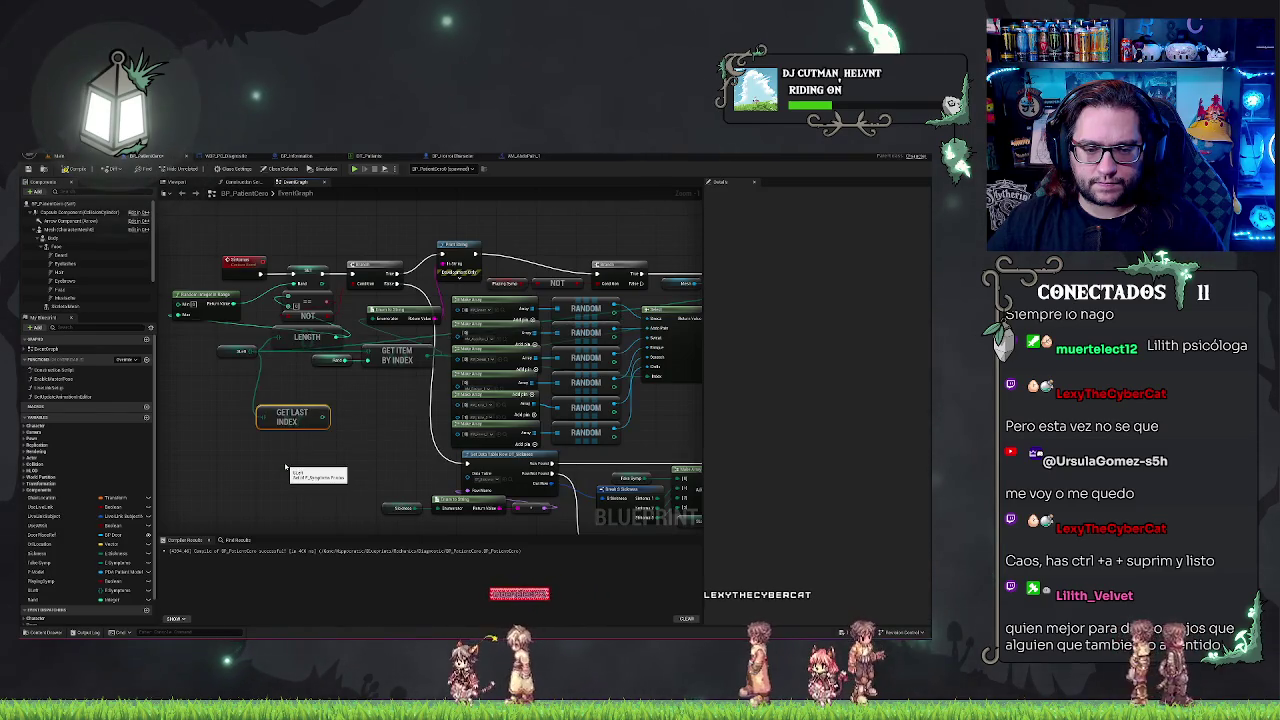
{"action": "key", "text": "Delete"}
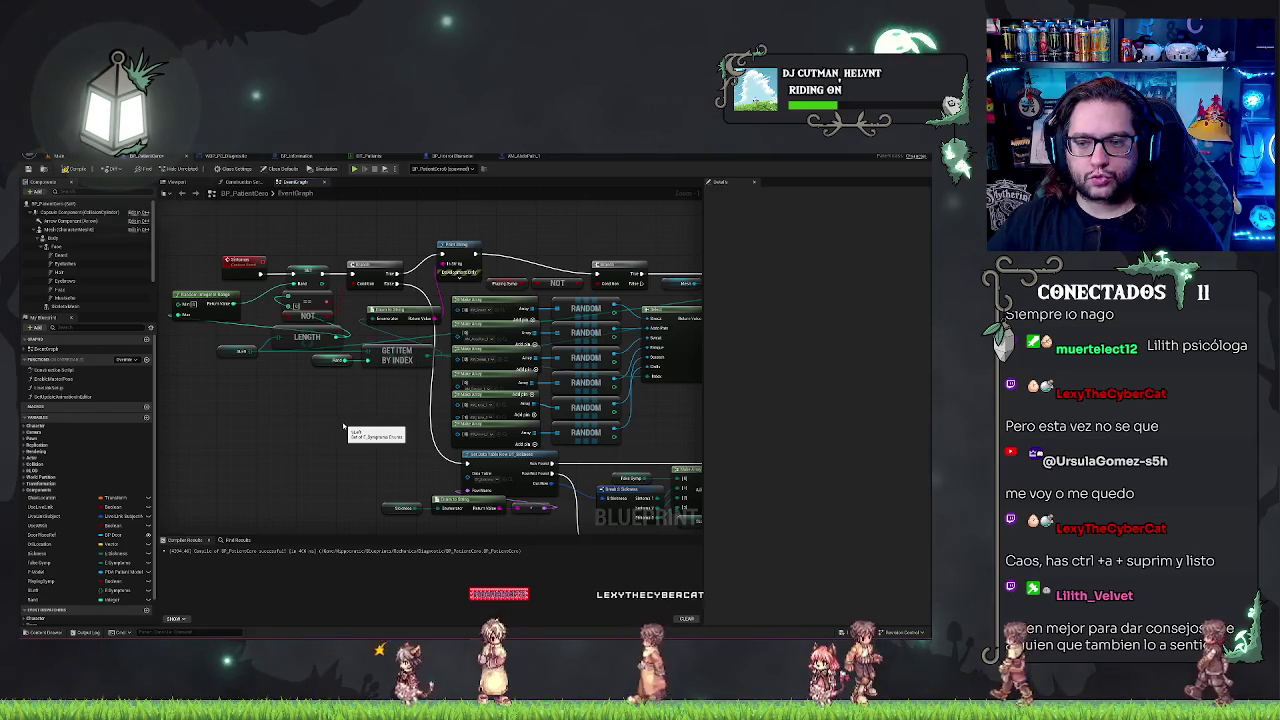
{"action": "left_click_drag", "start_coordinate": [344, 428], "coordinate": [226, 406]}
{"action": "mouse_move", "coordinate": [567, 395]}
{"action": "left_mouse_down"}
{"action": "mouse_move", "coordinate": [243, 397]}
{"action": "mouse_move", "coordinate": [558, 386]}
{"action": "left_mouse_up"}
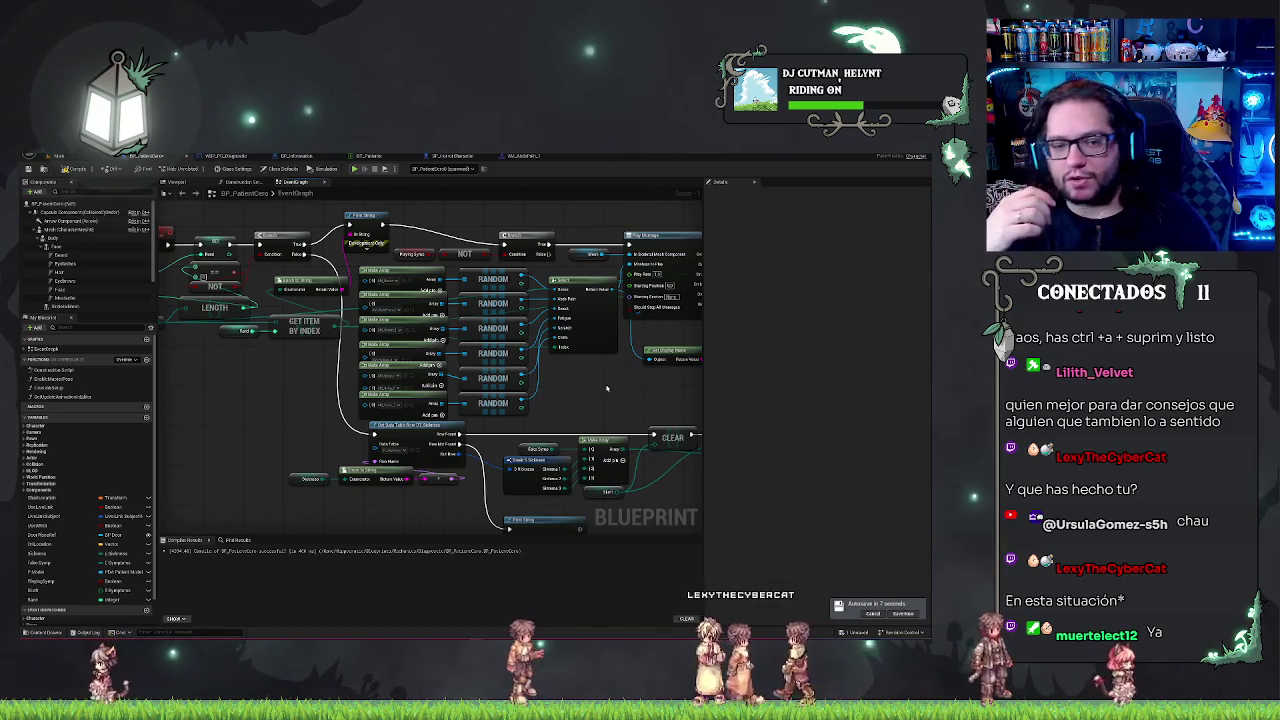
Add a Get Item By Index node from the Sum output and move it left beside the RANDOM nodes.
{"action": "left_click_drag", "start_coordinate": [238, 400], "coordinate": [318, 415]}
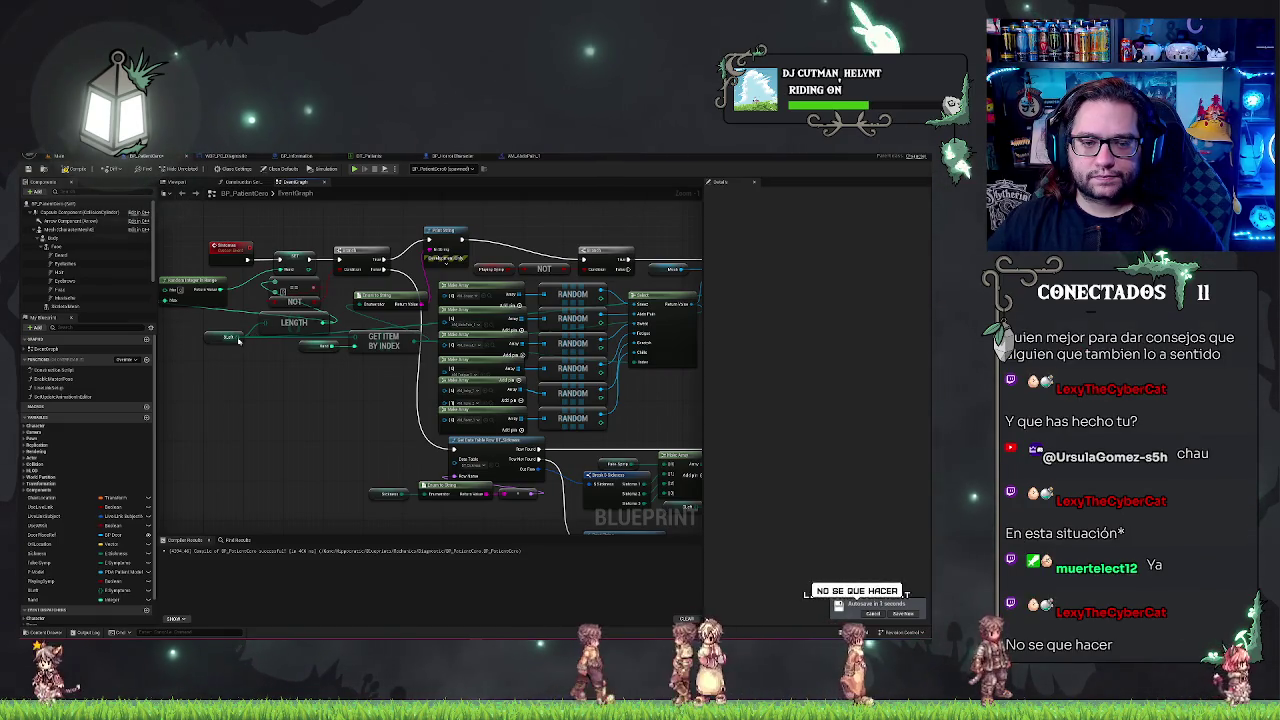
{"action": "left_click_drag", "start_coordinate": [245, 337], "coordinate": [260, 378]}
{"action": "type", "text": "get"}
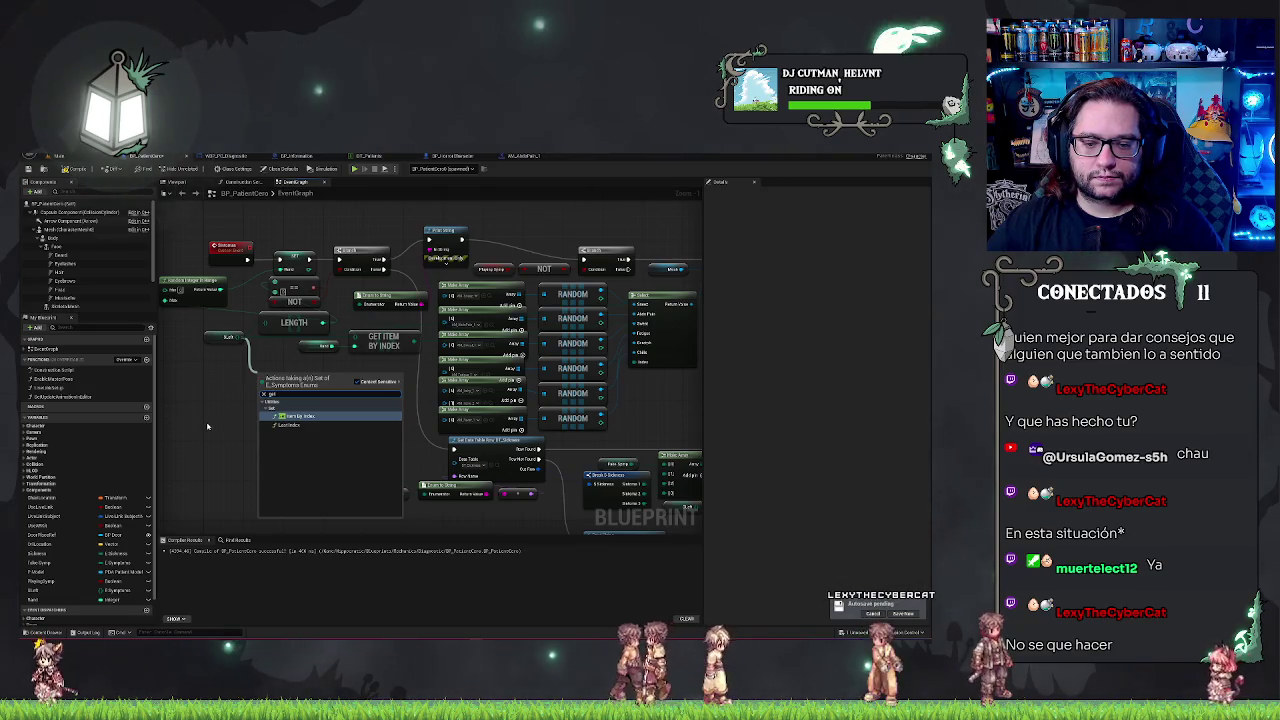
{"action": "key", "text": "Return"}
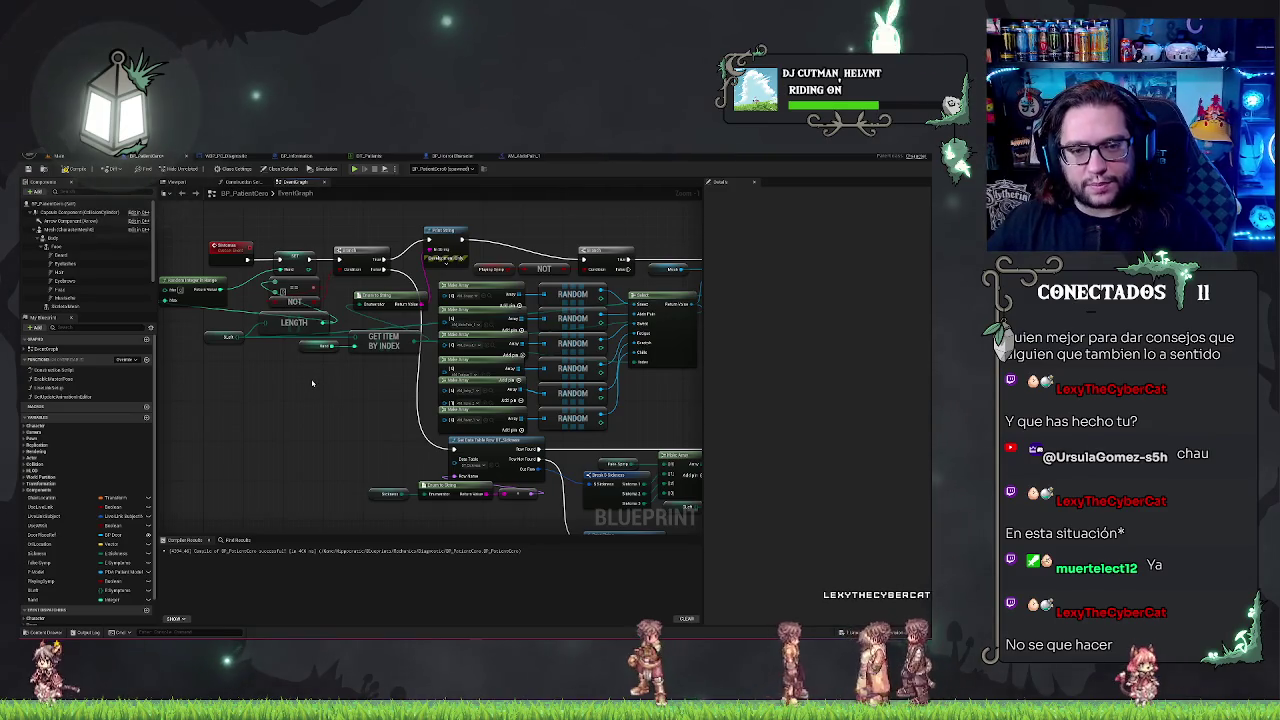
{"action": "left_click_drag", "start_coordinate": [366, 340], "coordinate": [279, 355]}
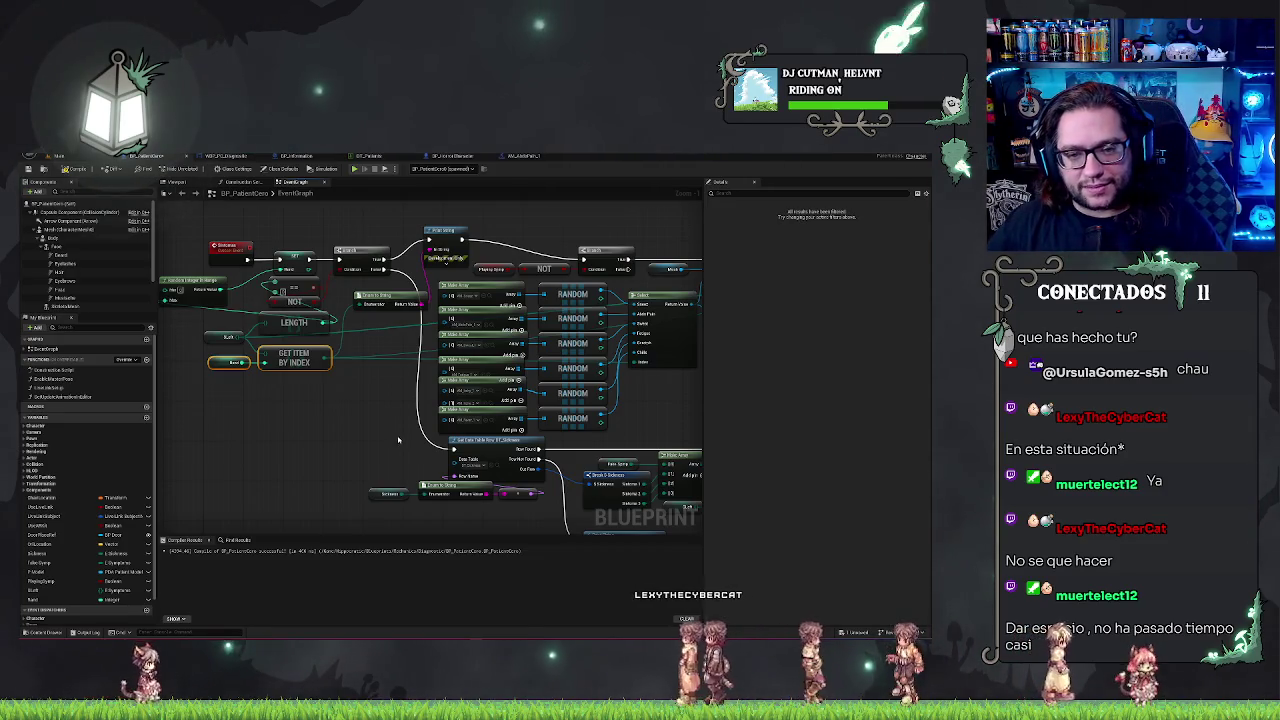
{"action": "mouse_move", "coordinate": [322, 417]}
{"action": "left_mouse_down"}
{"action": "mouse_move", "coordinate": [380, 456]}
{"action": "mouse_move", "coordinate": [240, 430]}
{"action": "left_mouse_up"}
{"action": "left_click_drag", "start_coordinate": [560, 425], "coordinate": [248, 419]}
{"action": "left_click_drag", "start_coordinate": [659, 339], "coordinate": [484, 335]}
{"action": "mouse_move", "coordinate": [543, 378]}
{"action": "left_mouse_down"}
{"action": "mouse_move", "coordinate": [523, 380]}
{"action": "mouse_move", "coordinate": [523, 457]}
{"action": "mouse_move", "coordinate": [523, 431]}
{"action": "mouse_move", "coordinate": [563, 400]}
{"action": "mouse_move", "coordinate": [374, 343]}
{"action": "left_mouse_up"}
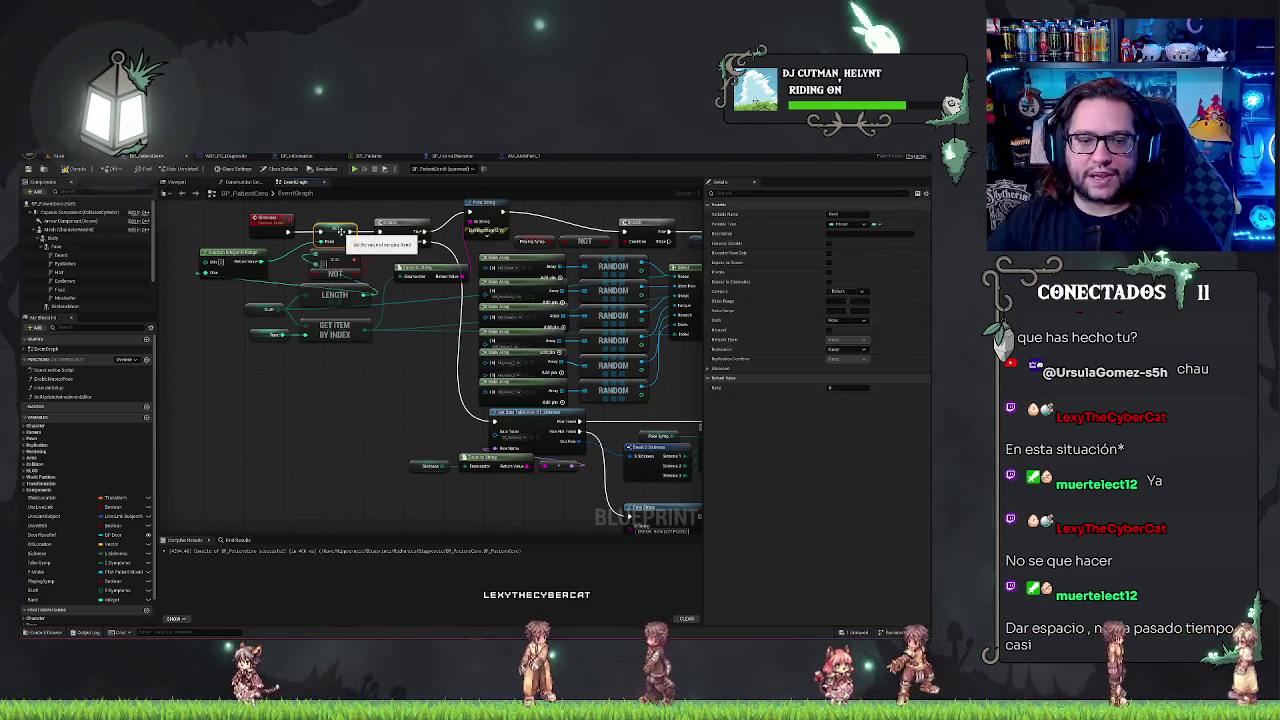
Wire Random Integer in Range into Get Item By Index and delete the unused integer variable.
{"action": "mouse_move", "coordinate": [259, 235]}
{"action": "left_mouse_down"}
{"action": "mouse_move", "coordinate": [314, 234]}
{"action": "mouse_move", "coordinate": [266, 370]}
{"action": "left_mouse_up"}
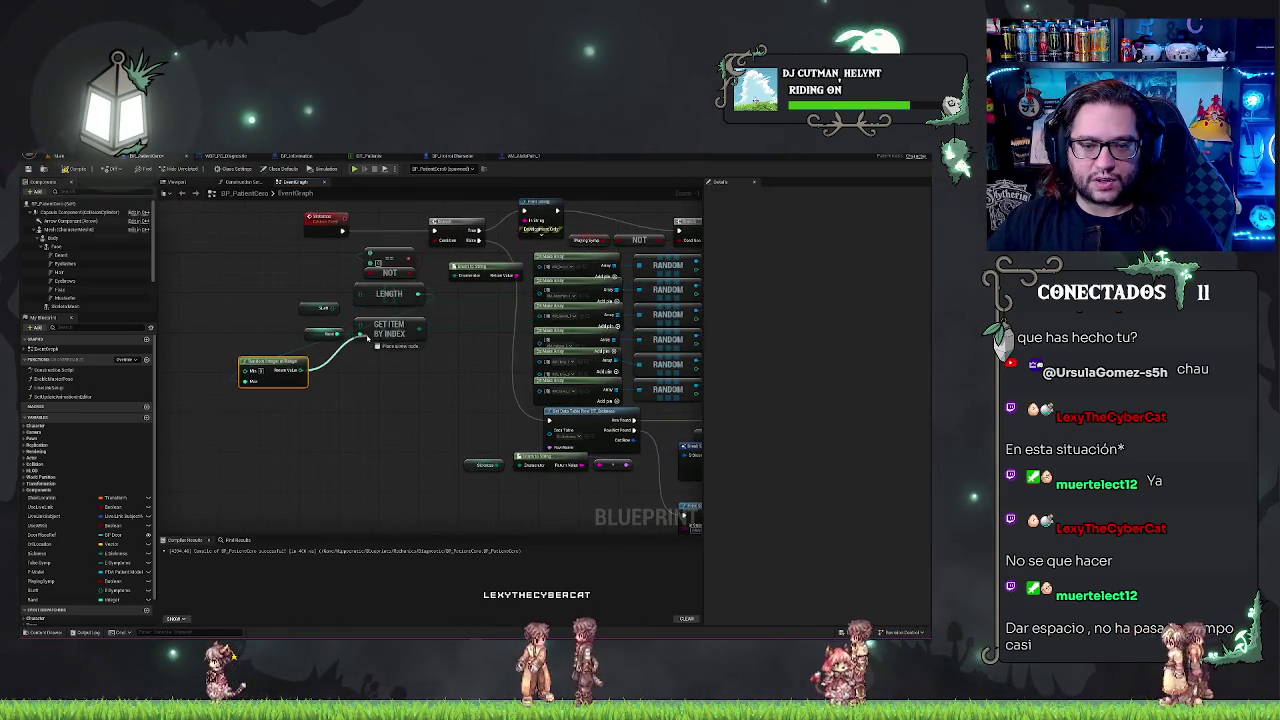
{"action": "mouse_move", "coordinate": [318, 337]}
{"action": "left_mouse_down"}
{"action": "mouse_move", "coordinate": [365, 345]}
{"action": "mouse_move", "coordinate": [322, 335]}
{"action": "mouse_move", "coordinate": [380, 372]}
{"action": "mouse_move", "coordinate": [390, 345]}
{"action": "mouse_move", "coordinate": [410, 377]}
{"action": "mouse_move", "coordinate": [366, 398]}
{"action": "left_mouse_up"}
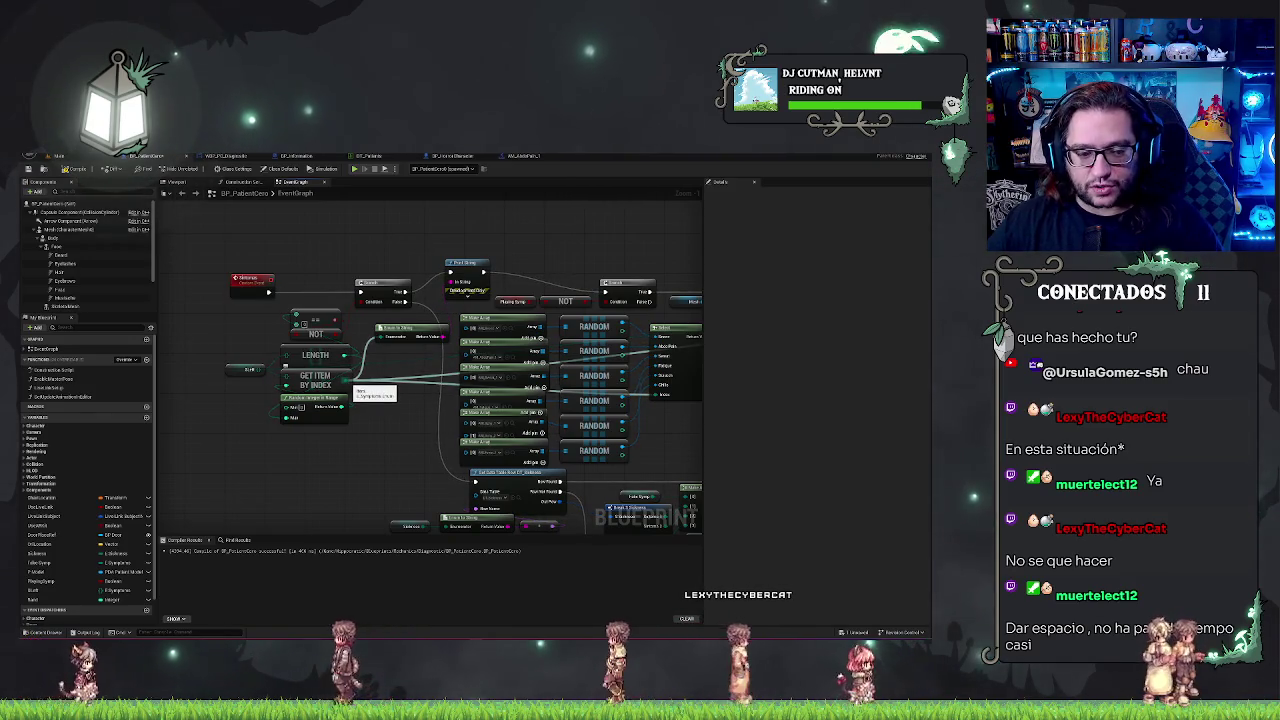
{"action": "left_click_drag", "start_coordinate": [350, 386], "coordinate": [288, 410]}
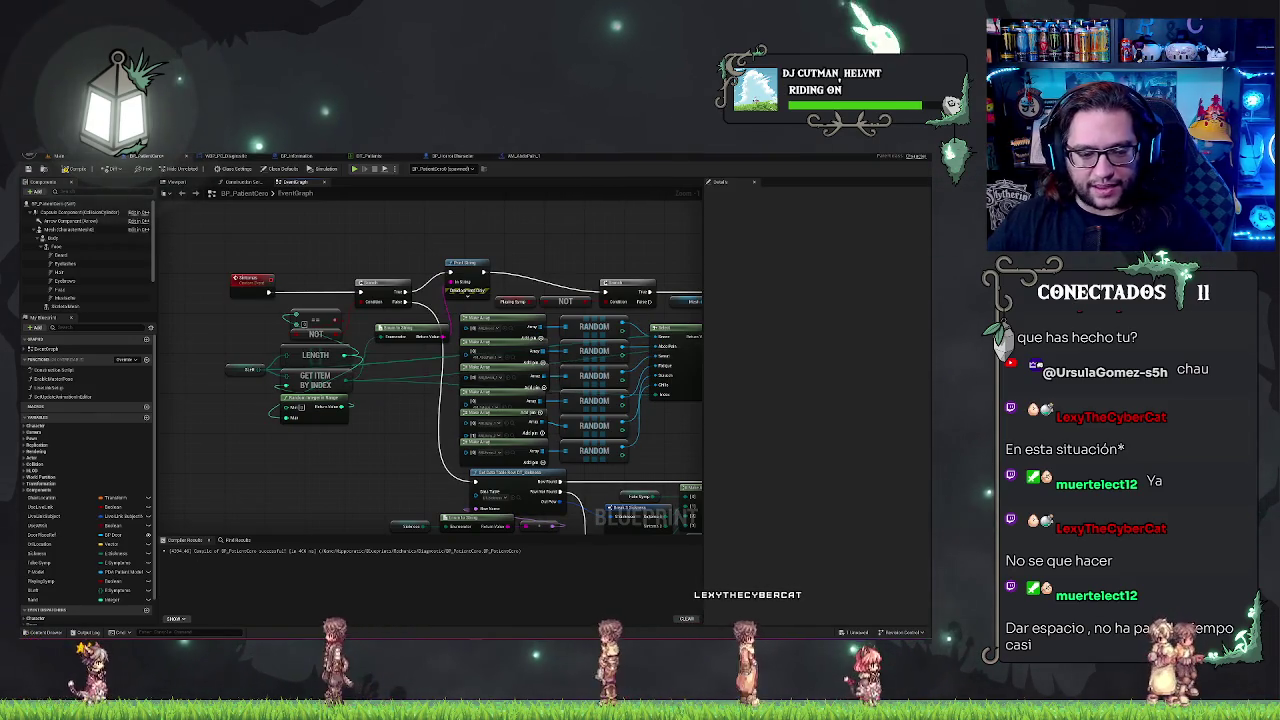
{"action": "left_click", "coordinate": [37, 600]}
{"action": "key", "text": "Delete"}
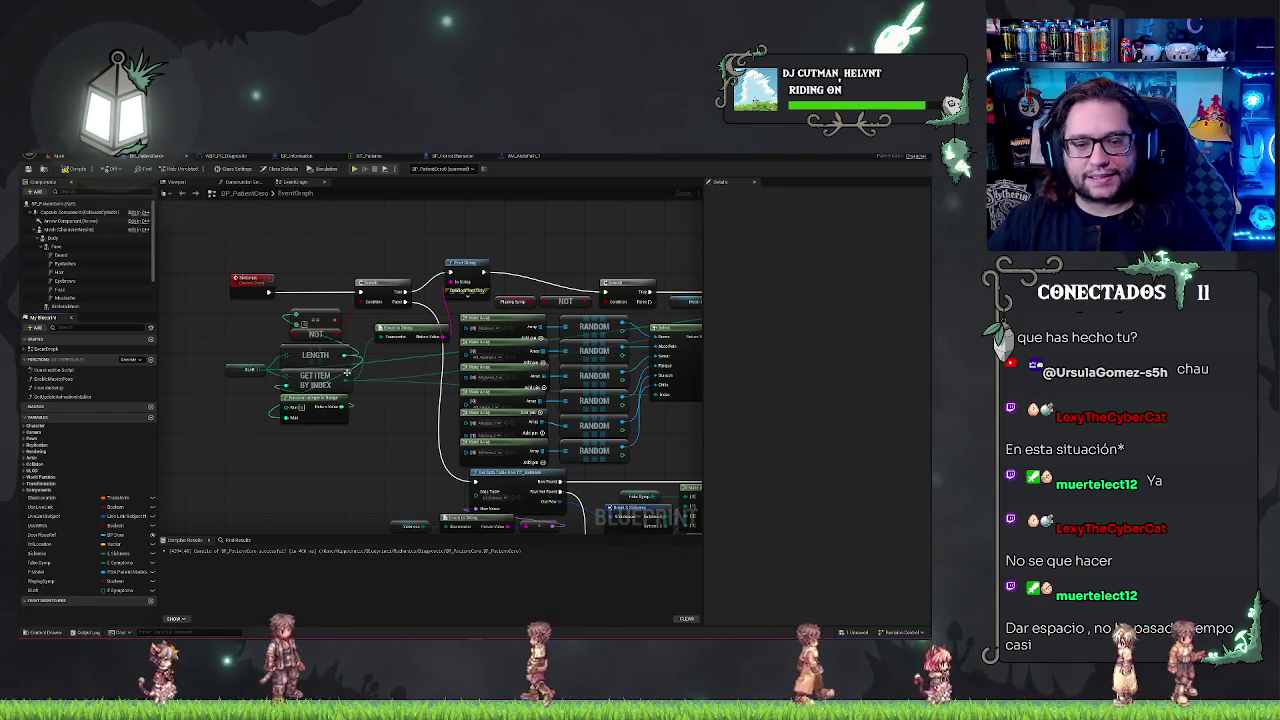
Promote the pin's value to a new variable, creating a set node after the starting event.
{"action": "right_click", "coordinate": [298, 314]}
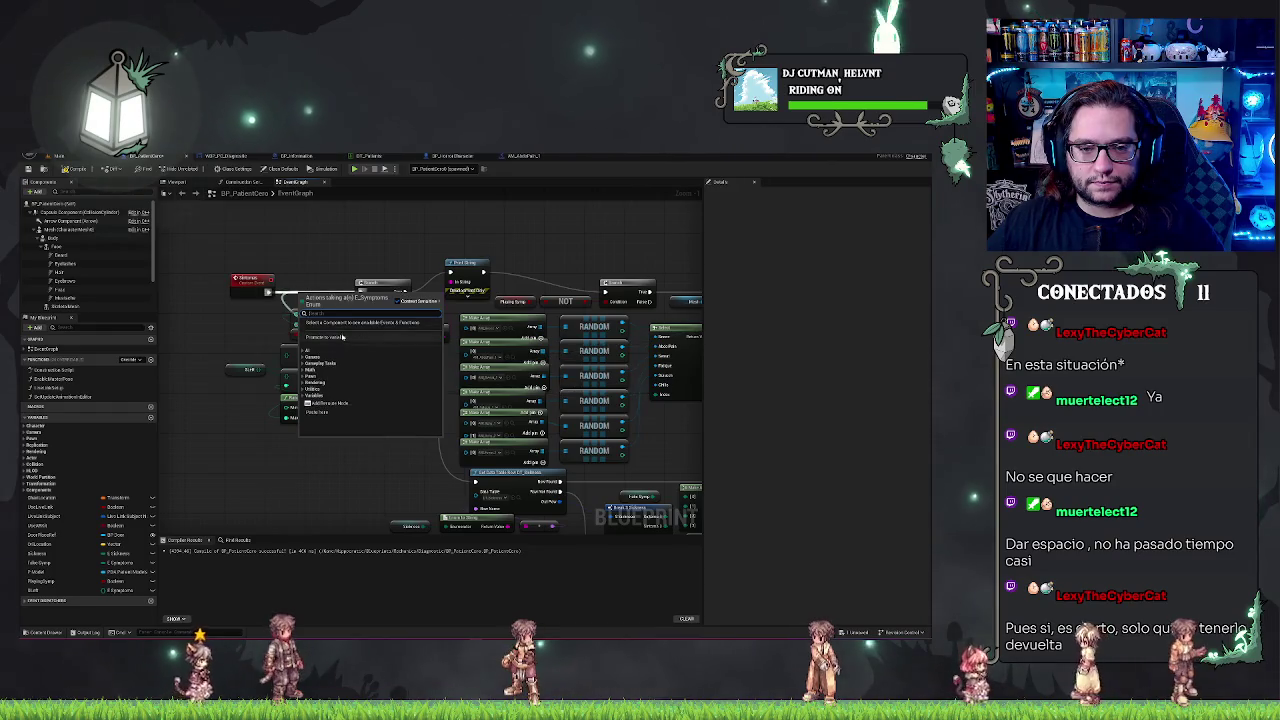
{"action": "left_click", "coordinate": [330, 305]}
{"action": "left_click", "coordinate": [315, 297]}
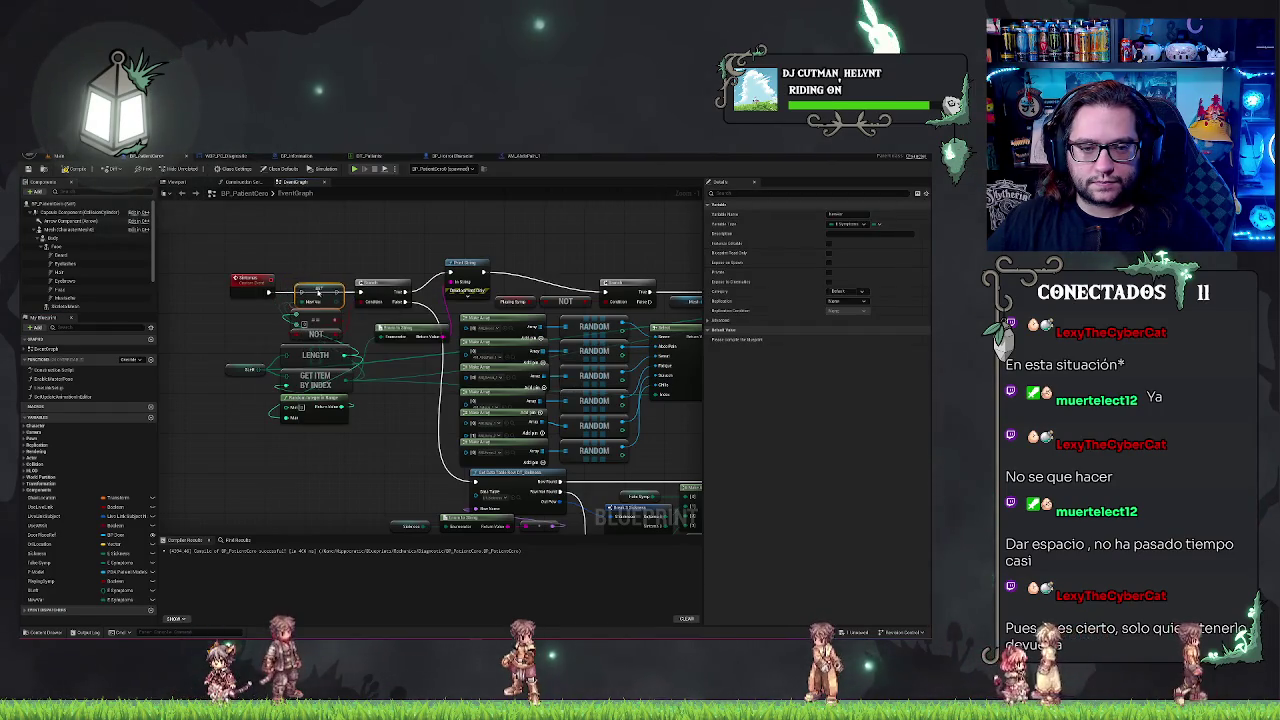
{"action": "mouse_move", "coordinate": [268, 292]}
{"action": "left_mouse_down"}
{"action": "mouse_move", "coordinate": [385, 300]}
{"action": "mouse_move", "coordinate": [358, 293]}
{"action": "left_mouse_up"}
{"action": "key", "text": "Escape"}
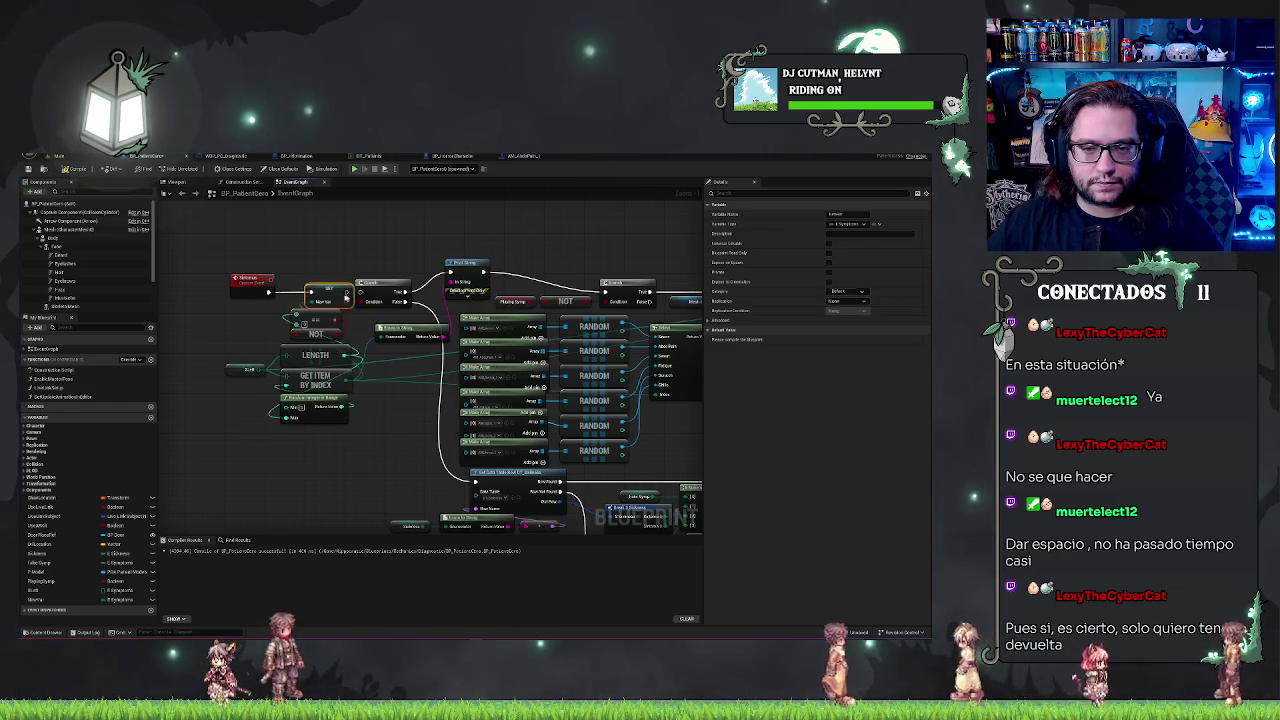
{"action": "left_click", "coordinate": [345, 266]}
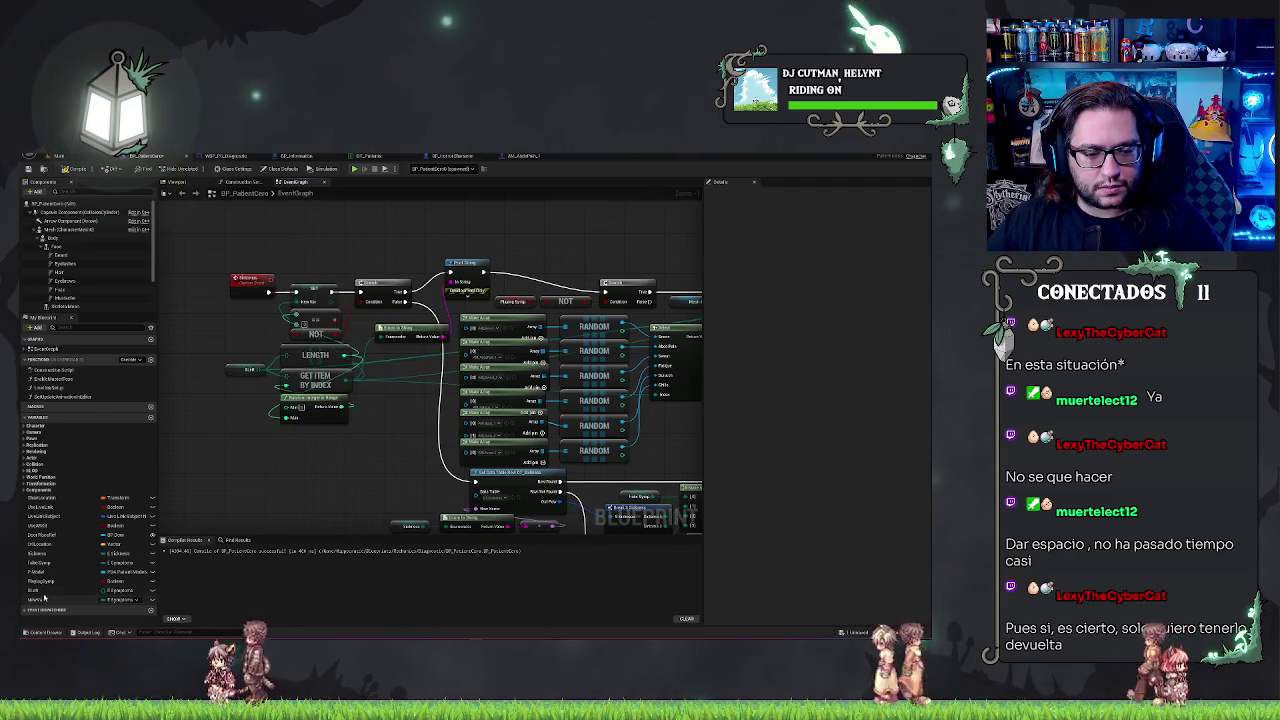
Rename the new variable to TEST and place a TEST getter in the graph.
{"action": "left_click", "coordinate": [150, 599]}
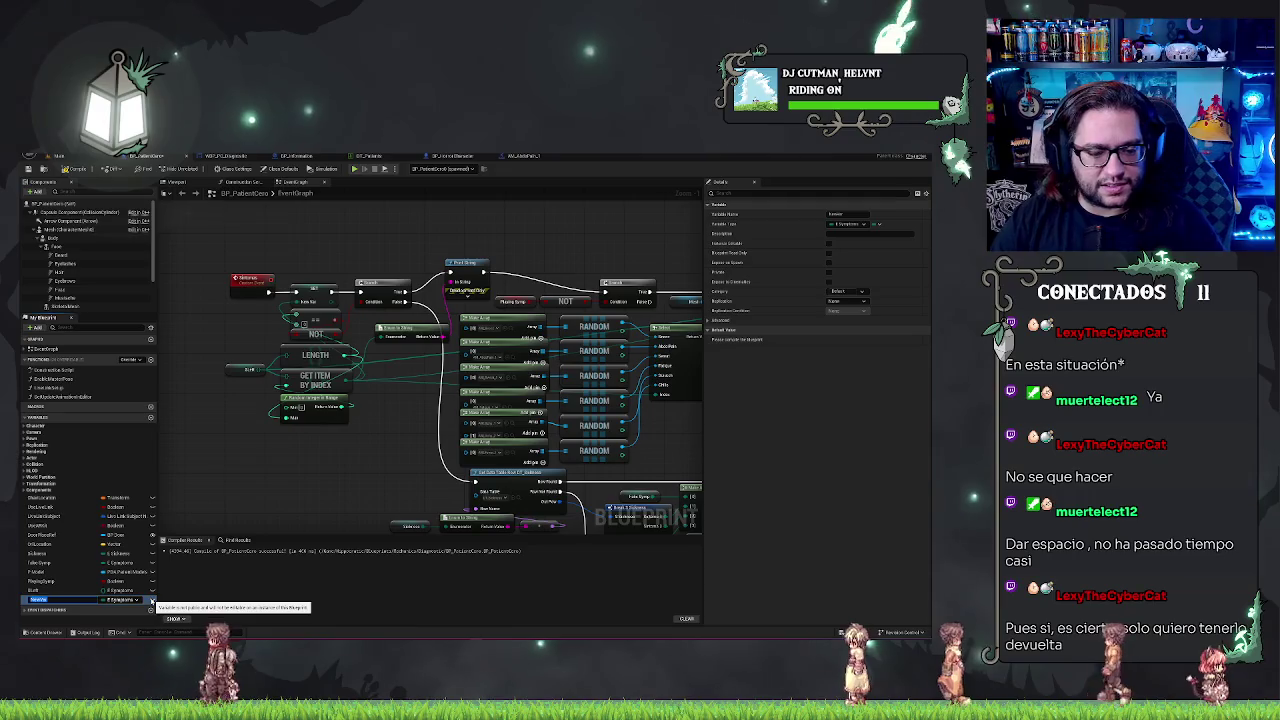
{"action": "key", "text": "F2"}
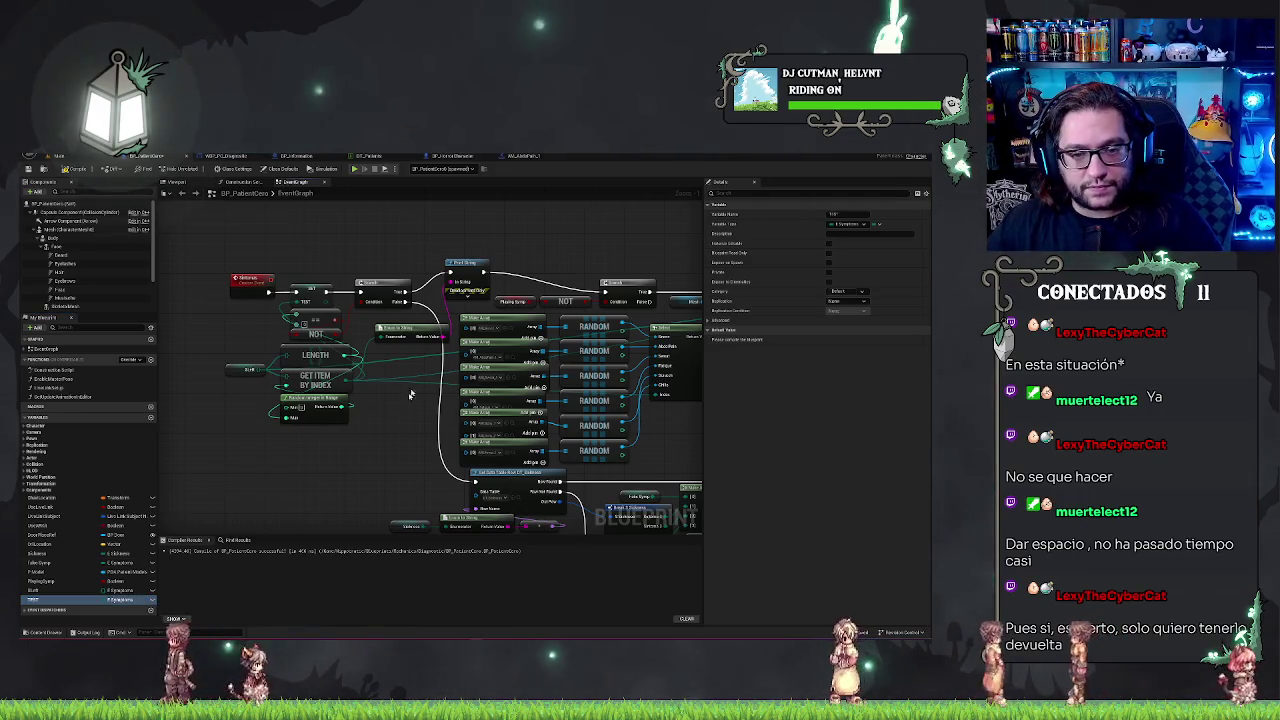
{"action": "left_click_drag", "start_coordinate": [403, 420], "coordinate": [307, 397]}
{"action": "mouse_move", "coordinate": [45, 603]}
{"action": "left_mouse_down"}
{"action": "mouse_move", "coordinate": [565, 405]}
{"action": "mouse_move", "coordinate": [457, 414]}
{"action": "mouse_move", "coordinate": [500, 434]}
{"action": "mouse_move", "coordinate": [492, 371]}
{"action": "left_mouse_up"}
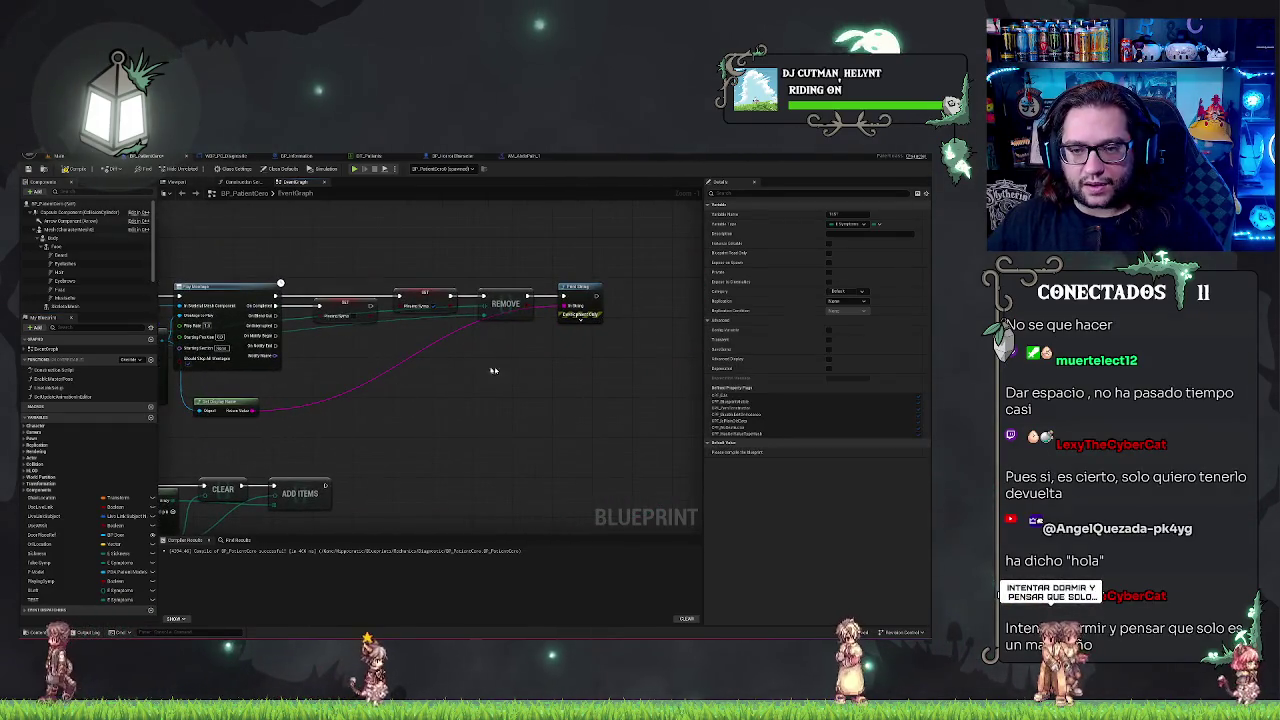
Add more TEST getters near the symptom arrays, then bring the Select and Play Montage nodes into view.
{"action": "key", "text": "ctrl+v"}
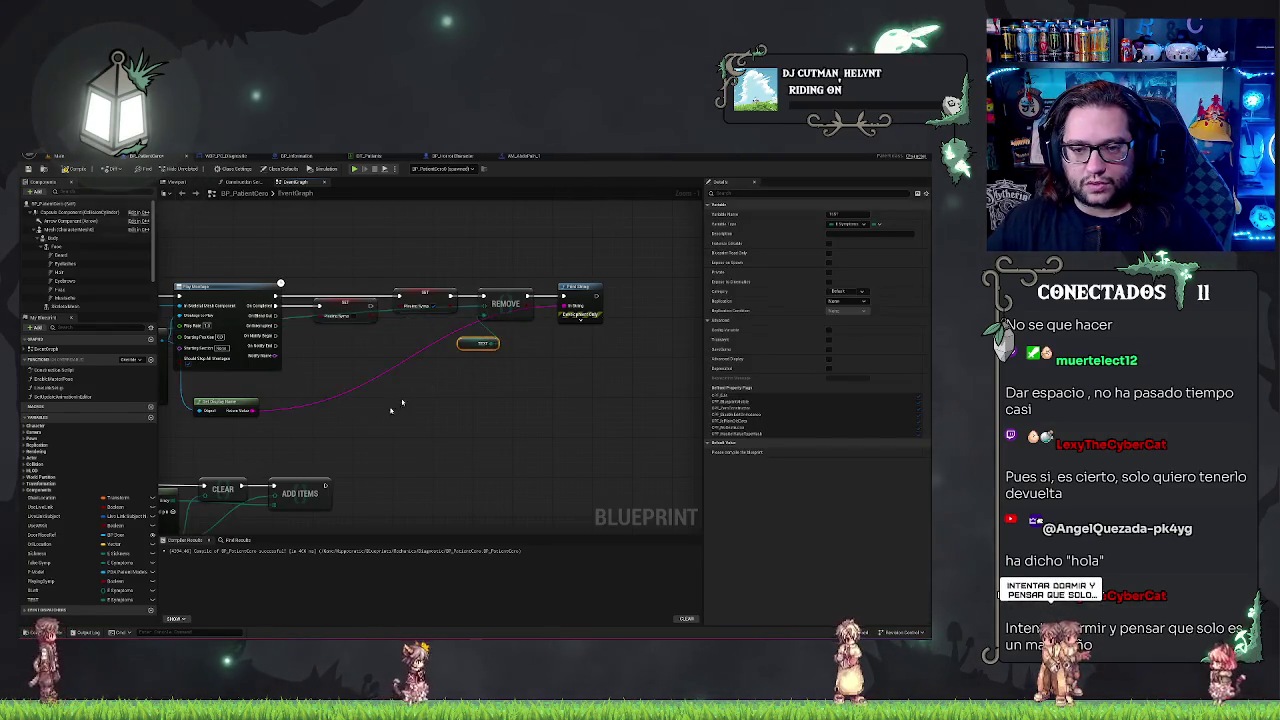
{"action": "scroll", "coordinate": [391, 410], "scroll_direction": "down", "scroll_amount": 3}
{"action": "scroll", "coordinate": [396, 425], "scroll_direction": "up", "scroll_amount": 3}
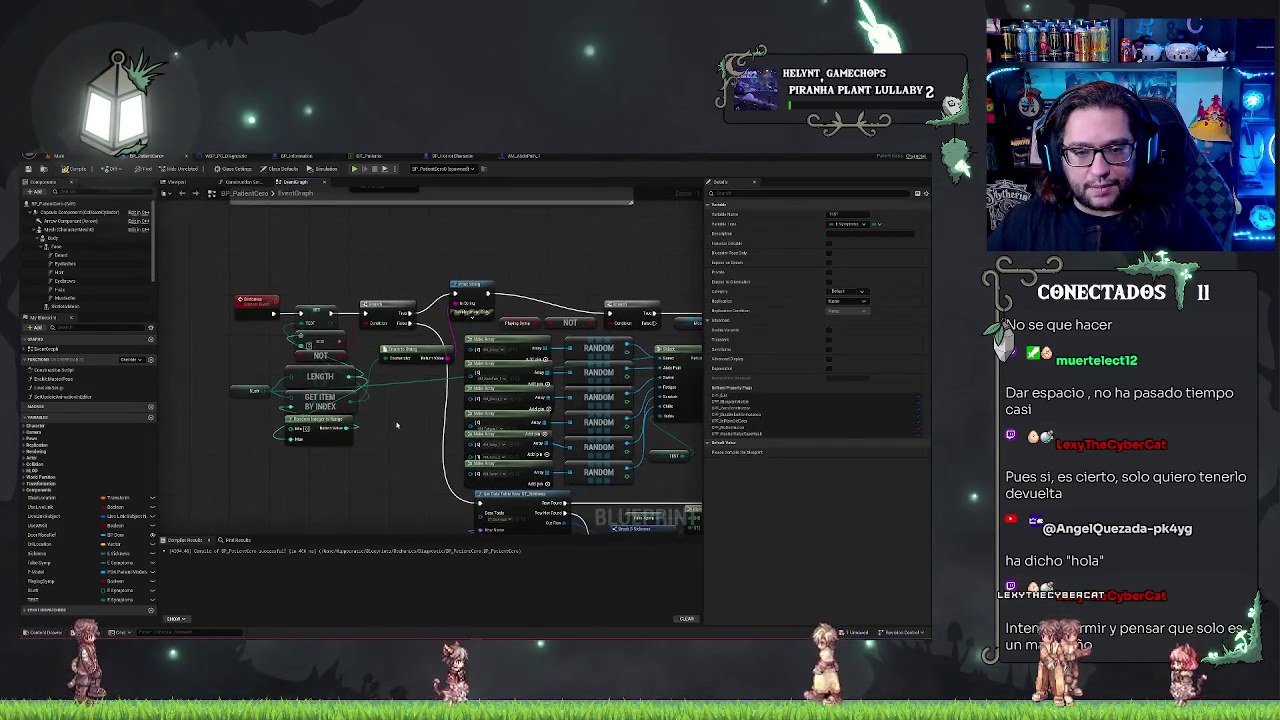
{"action": "scroll", "coordinate": [394, 420], "scroll_direction": "up", "scroll_amount": 1}
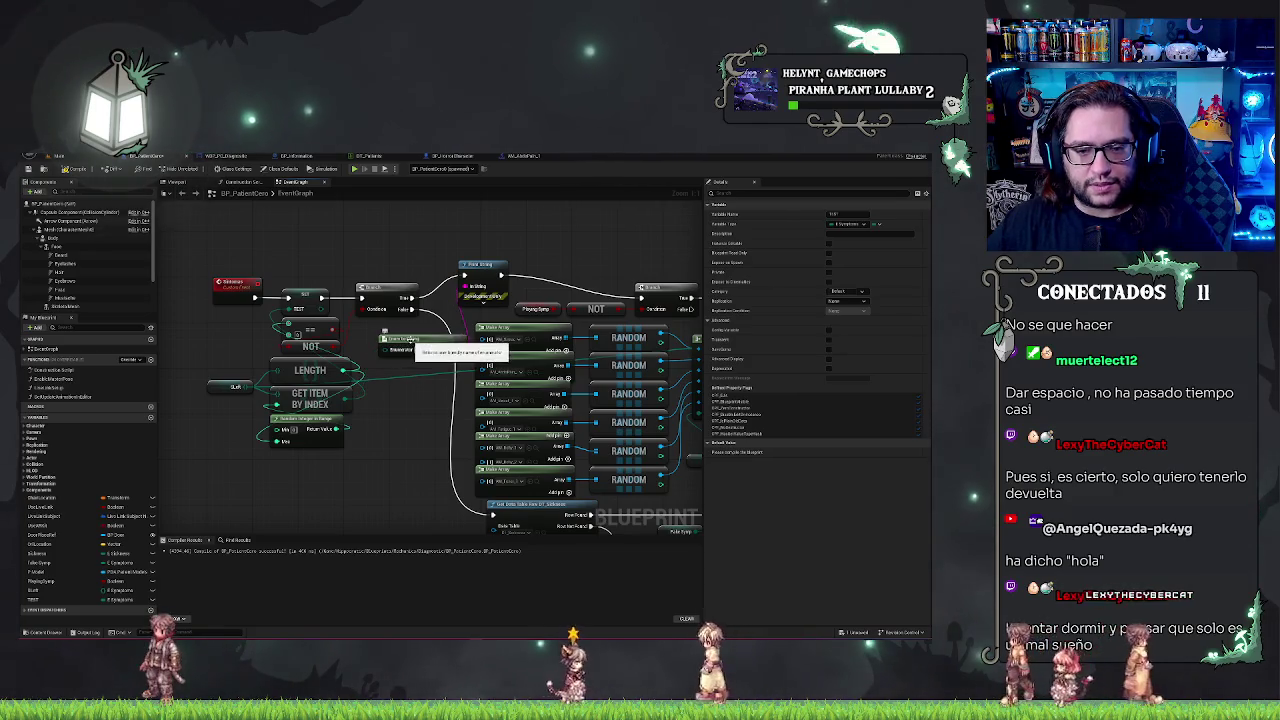
{"action": "mouse_move", "coordinate": [60, 600]}
{"action": "left_mouse_down"}
{"action": "mouse_move", "coordinate": [240, 480]}
{"action": "mouse_move", "coordinate": [417, 386]}
{"action": "left_mouse_up"}
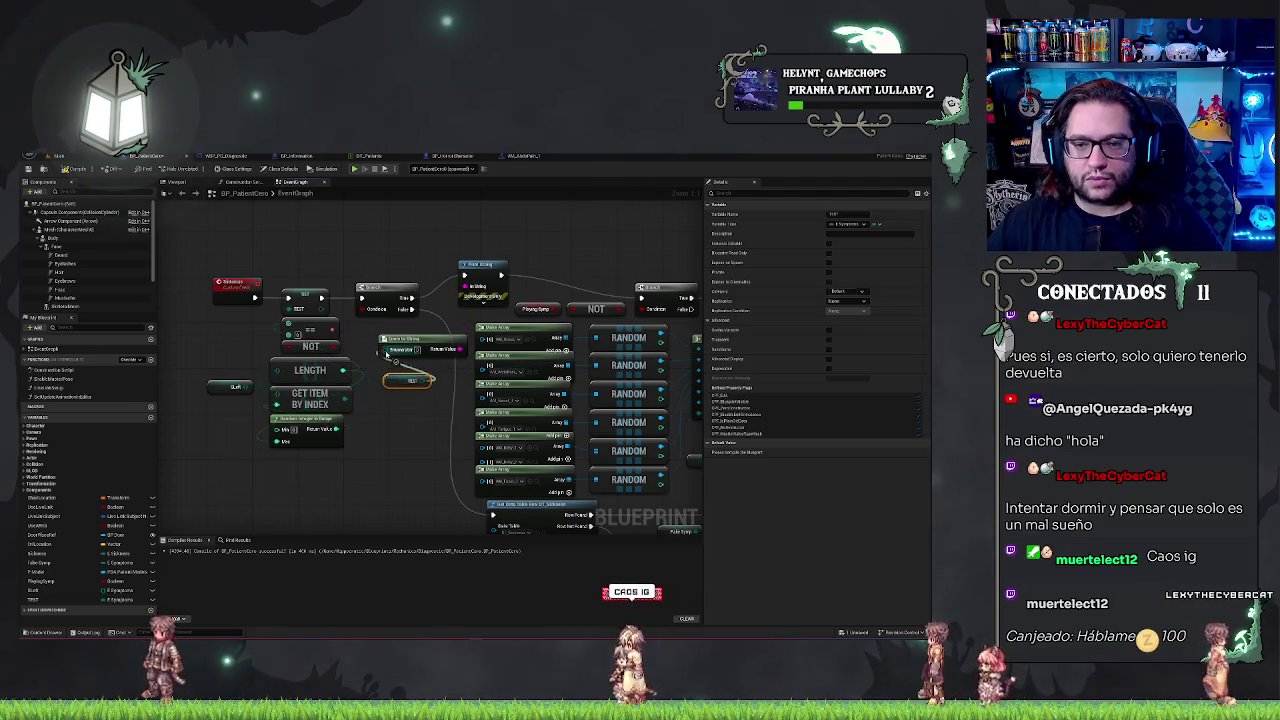
{"action": "mouse_move", "coordinate": [571, 263]}
{"action": "left_mouse_down"}
{"action": "mouse_move", "coordinate": [405, 244]}
{"action": "mouse_move", "coordinate": [409, 257]}
{"action": "mouse_move", "coordinate": [300, 265]}
{"action": "left_mouse_up"}
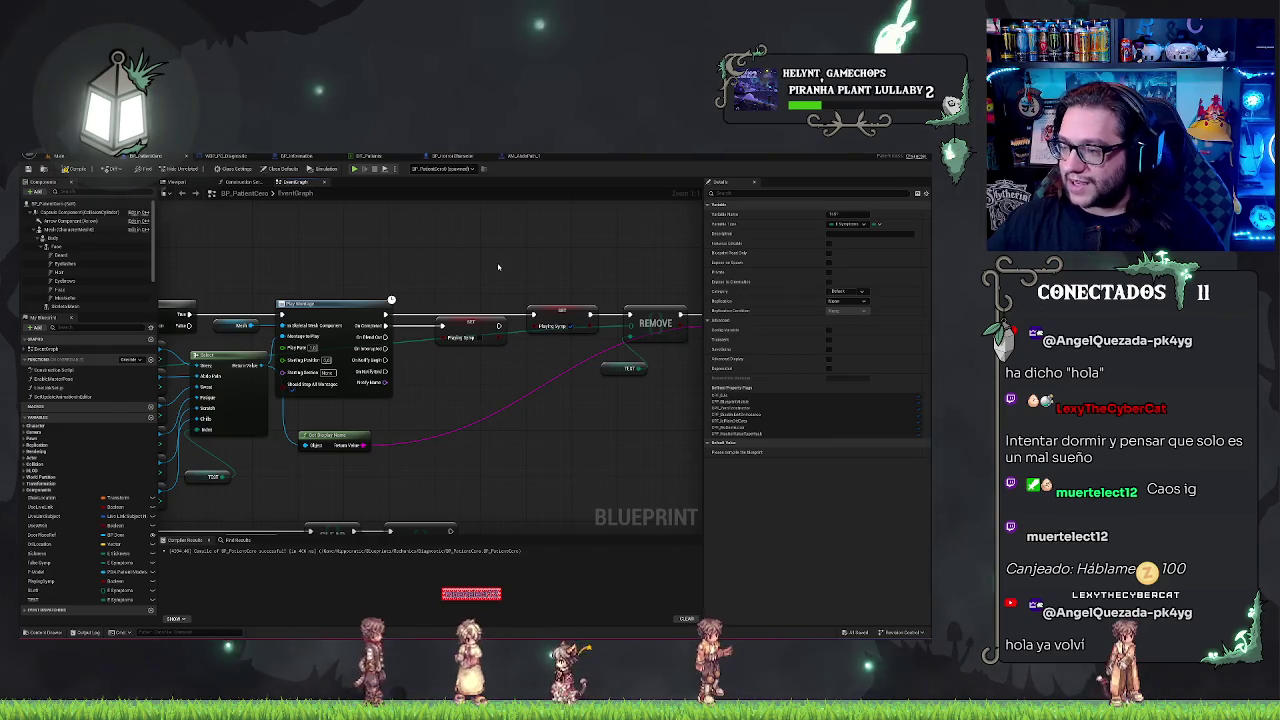
{"action": "mouse_move", "coordinate": [468, 260]}
{"action": "left_mouse_down"}
{"action": "mouse_move", "coordinate": [586, 271]}
{"action": "mouse_move", "coordinate": [560, 286]}
{"action": "left_mouse_up"}
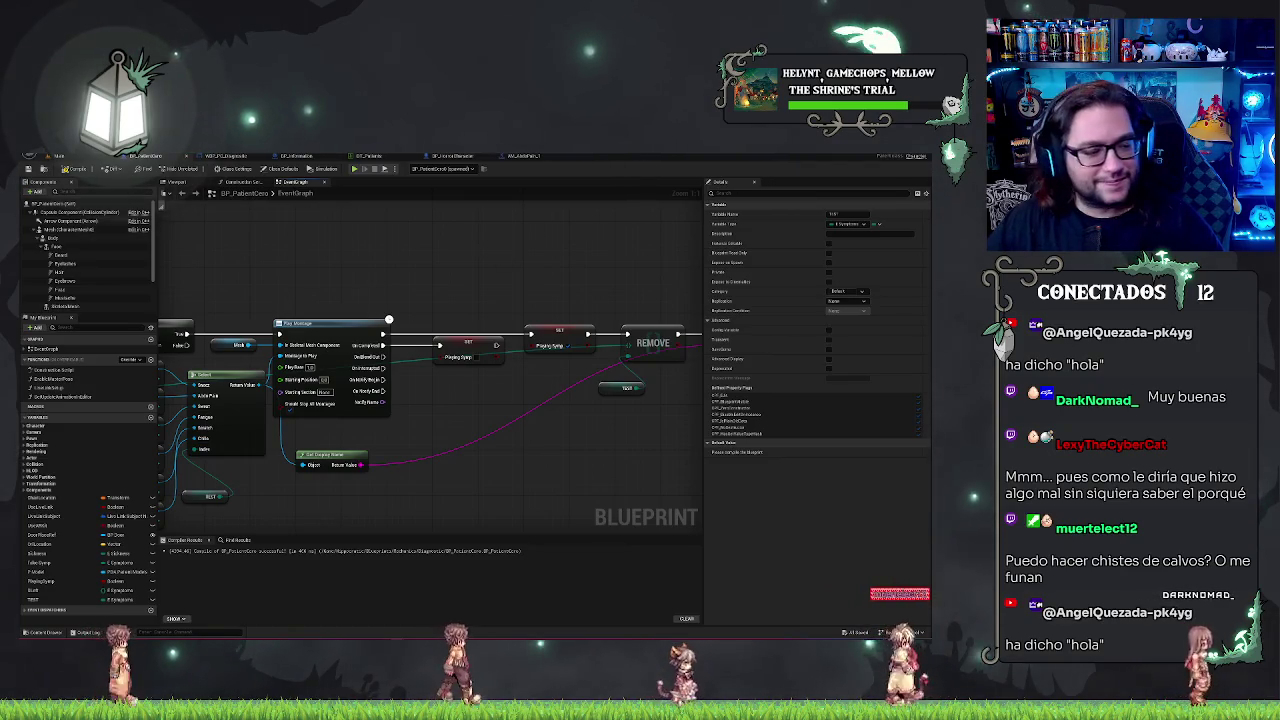
Pan back to the graph's start with its Branch, LENGTH and GET ITEM nodes, then return to the level editor.
{"action": "left_click", "coordinate": [392, 262]}
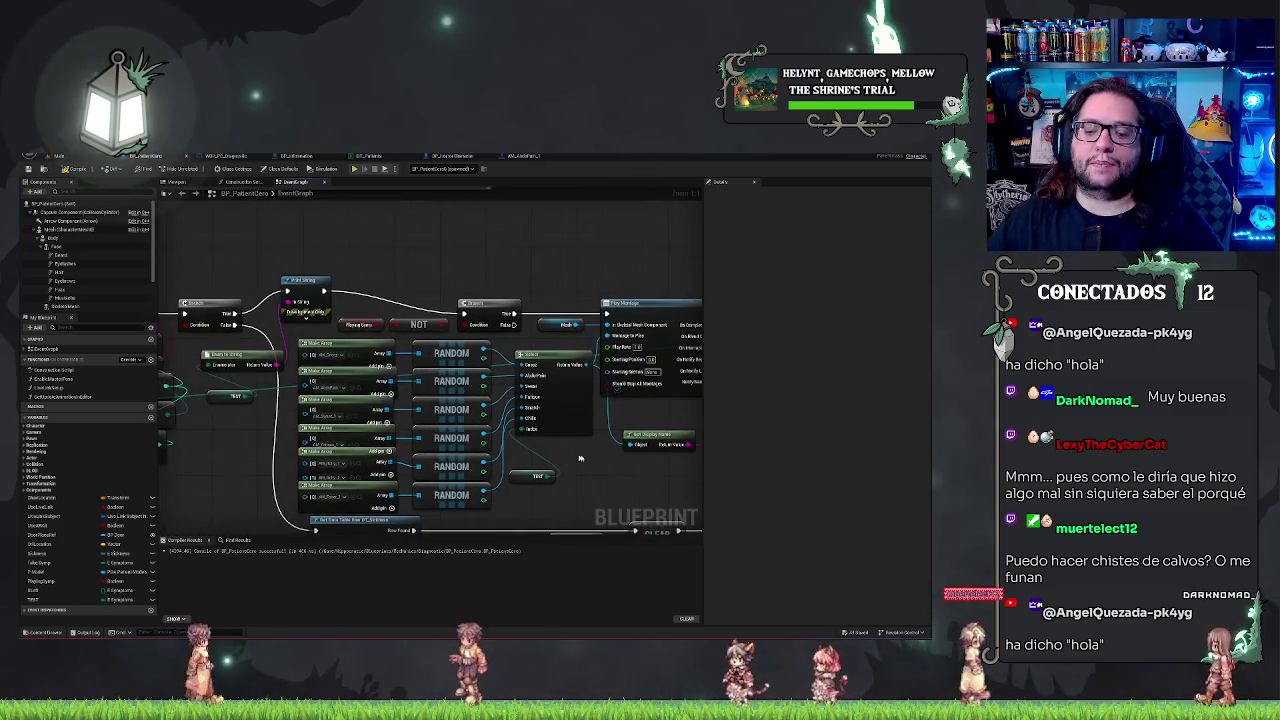
{"action": "left_click_drag", "start_coordinate": [392, 262], "coordinate": [615, 414]}
{"action": "left_click_drag", "start_coordinate": [140, 330], "coordinate": [201, 346]}
{"action": "left_click_drag", "start_coordinate": [382, 409], "coordinate": [462, 387]}
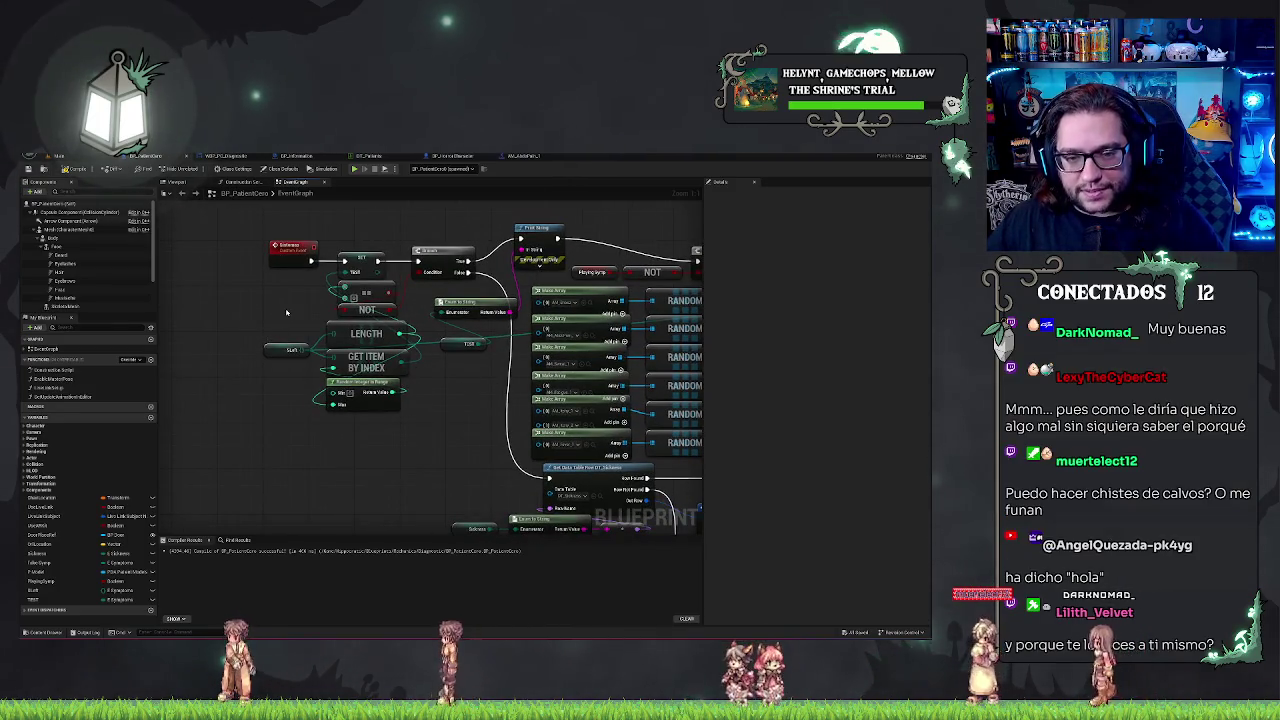
{"action": "left_click_drag", "start_coordinate": [286, 316], "coordinate": [297, 327]}
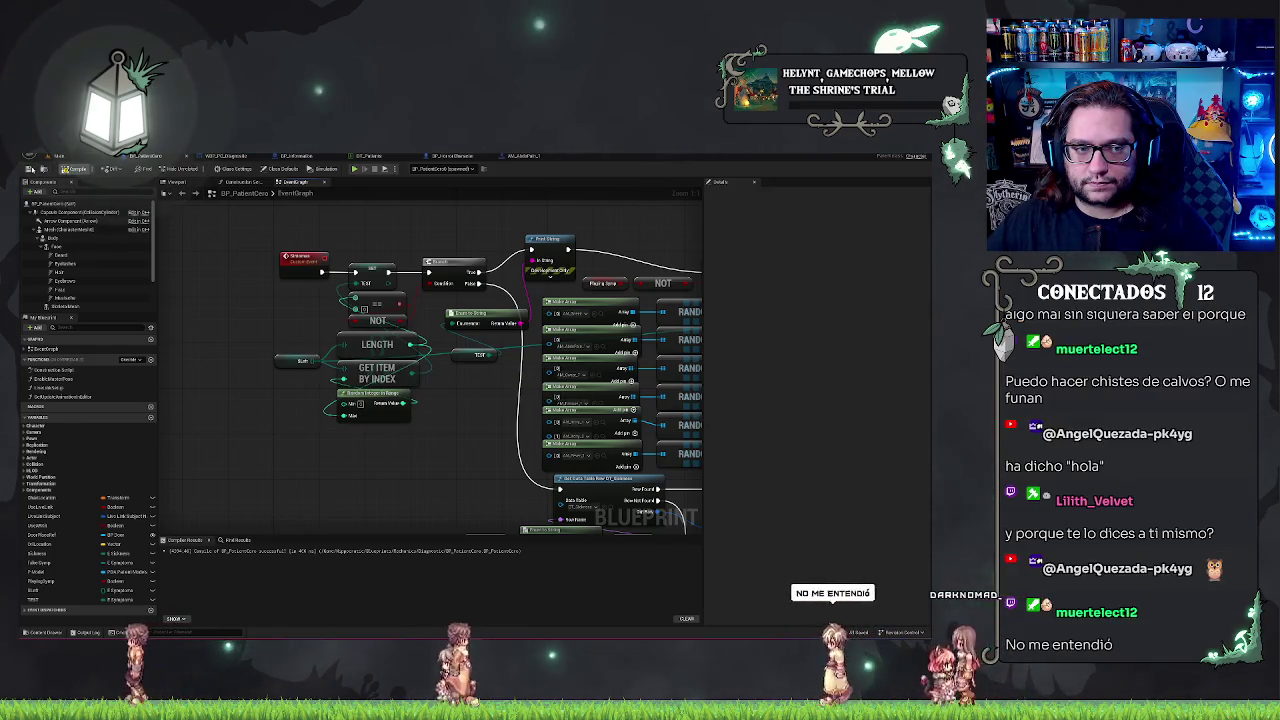
{"action": "left_click", "coordinate": [77, 156]}
Play the level, walk to the desk and sit at the diagnosis computer.
{"action": "left_click", "coordinate": [196, 169]}
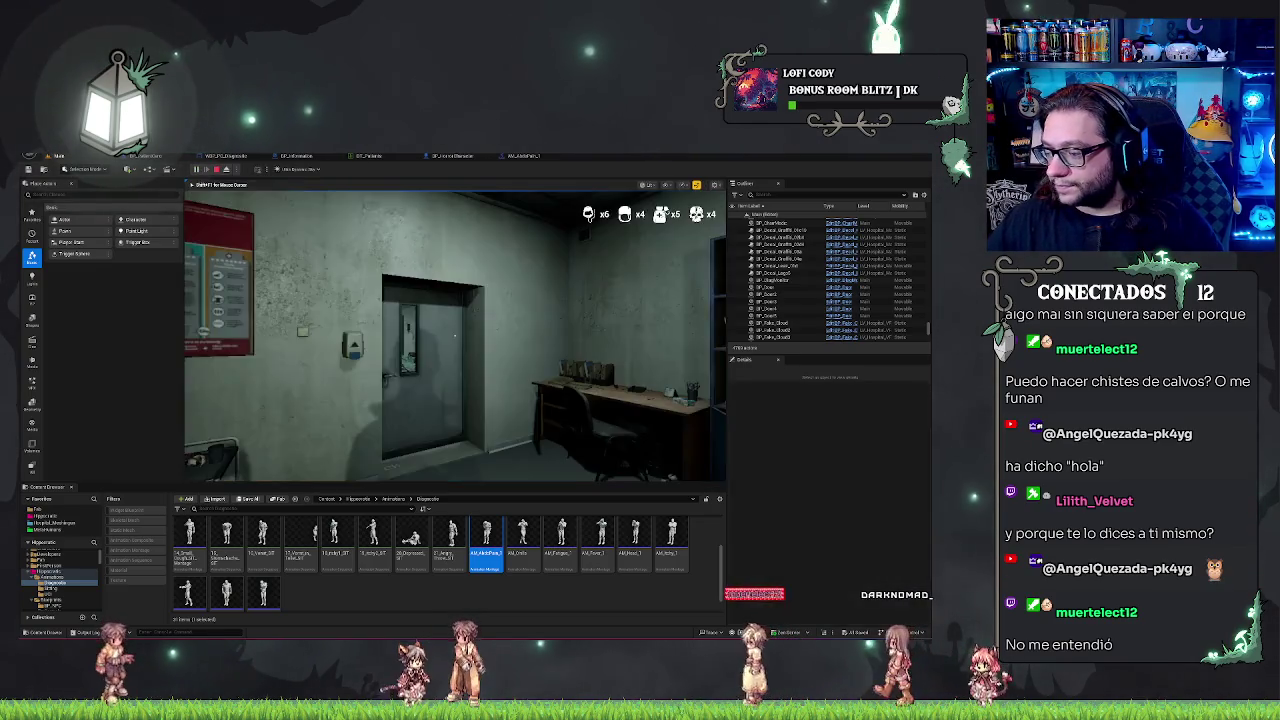
{"action": "key", "text": "w"}
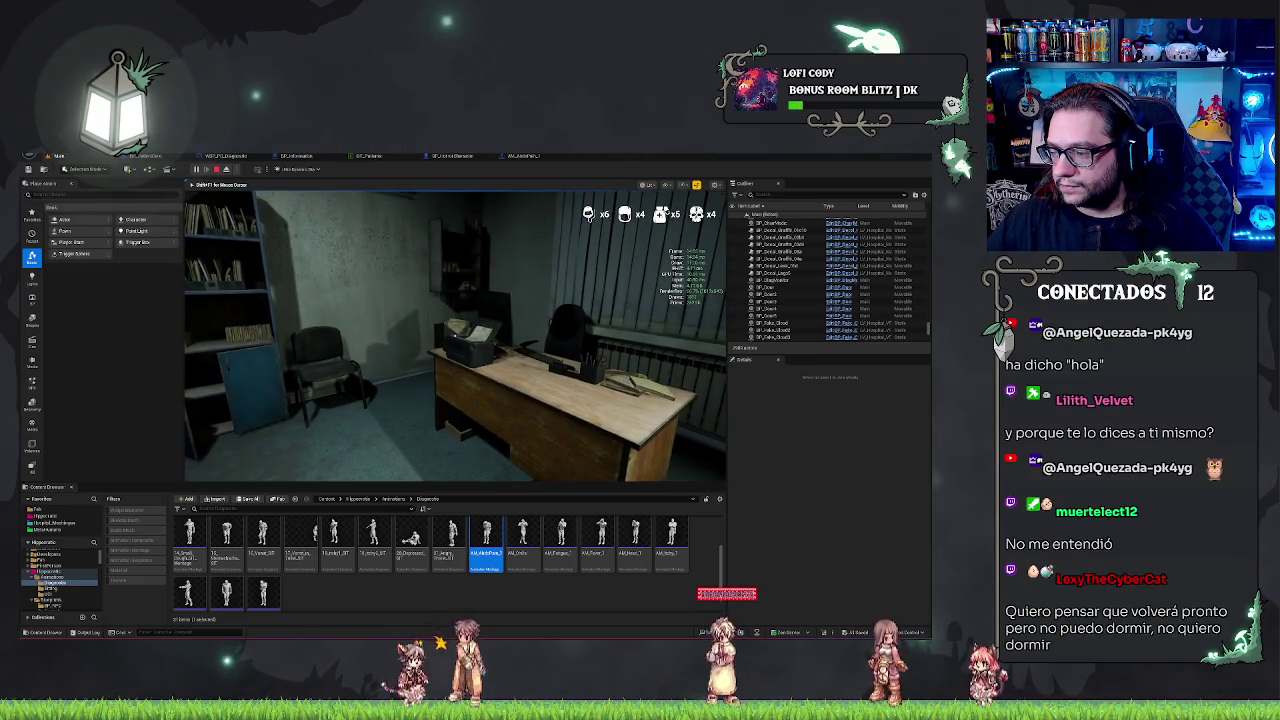
{"action": "key", "text": "w"}
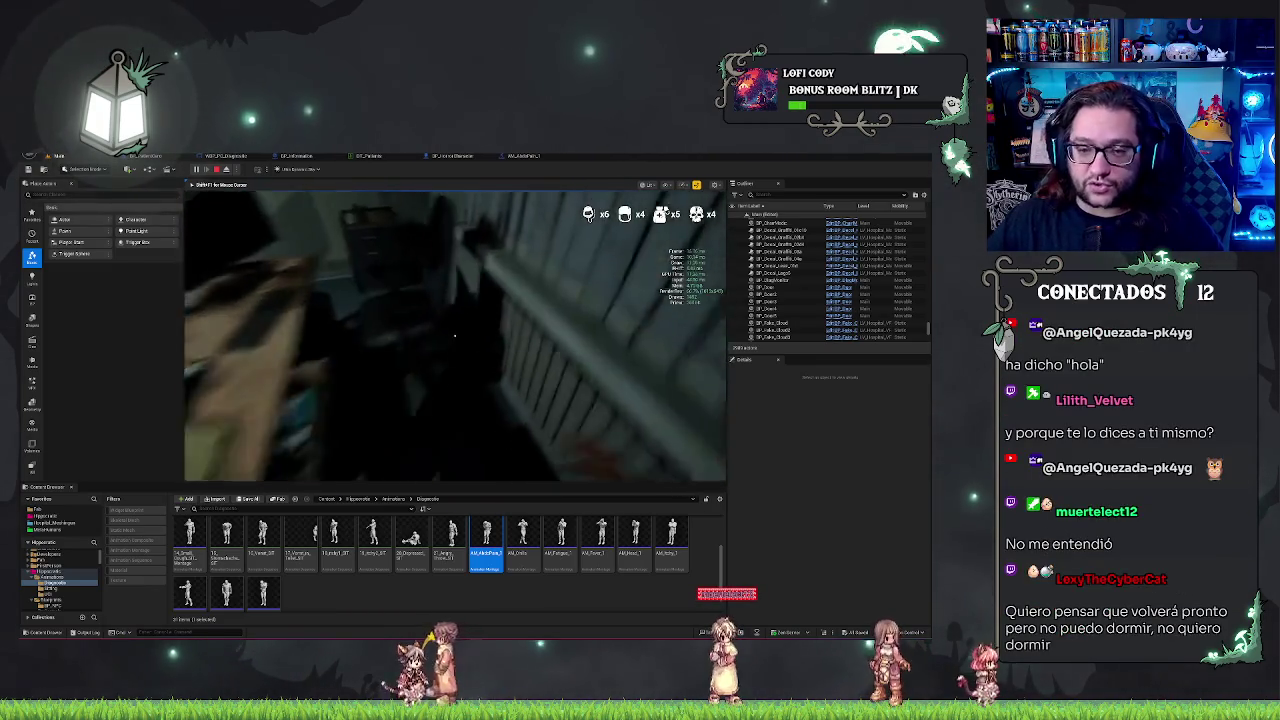
{"action": "left_click", "coordinate": [454, 336]}
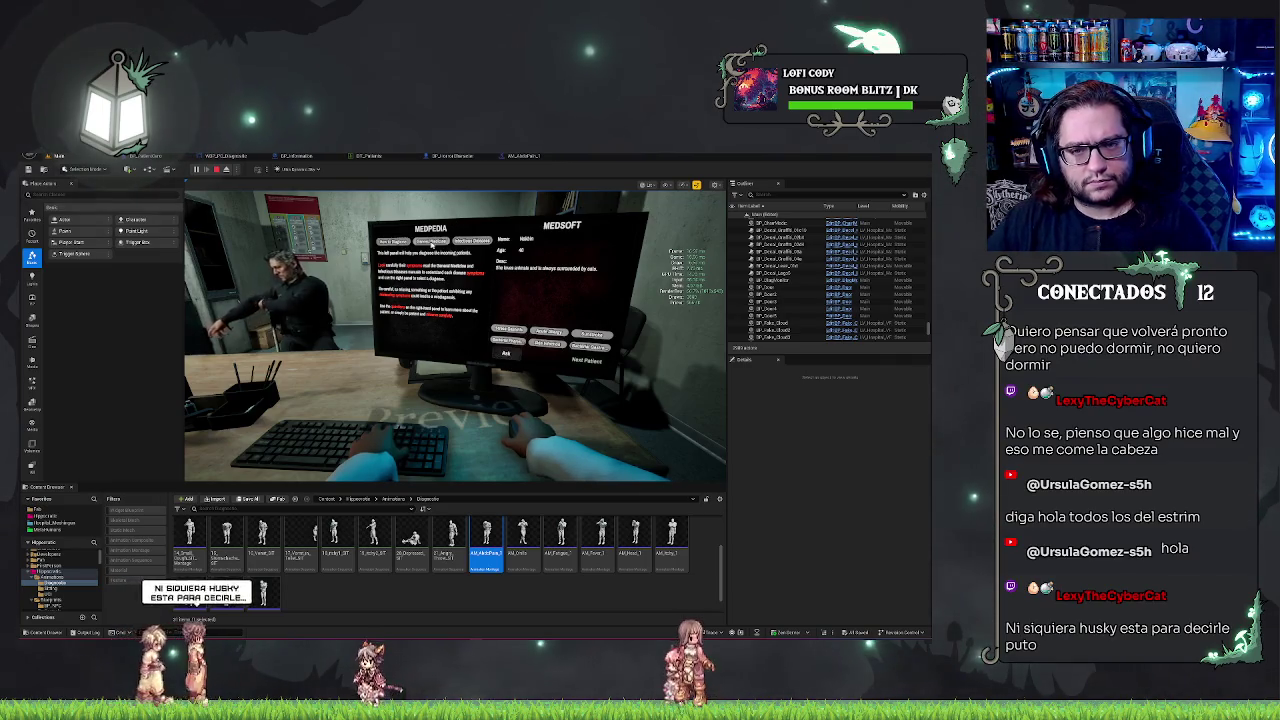
Switch the monitor to the medicine and illness list, then end the play session.
{"action": "left_click", "coordinate": [431, 243]}
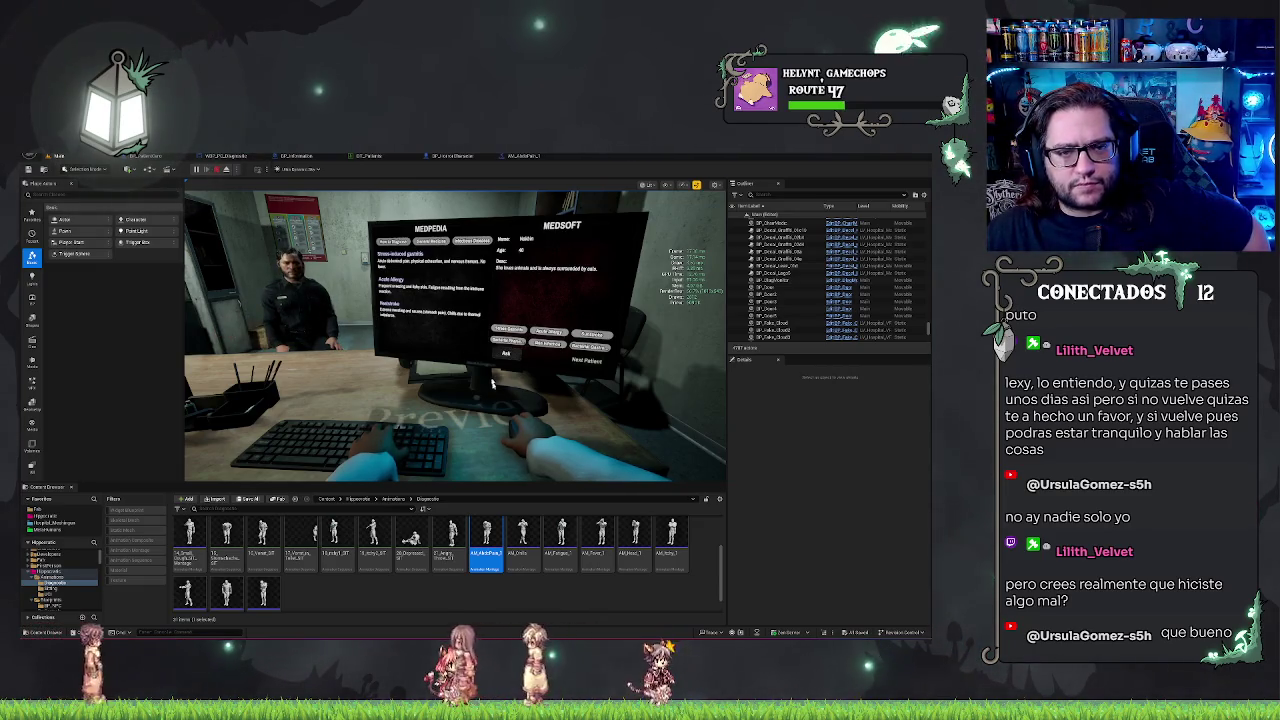
{"action": "key", "text": "Escape"}
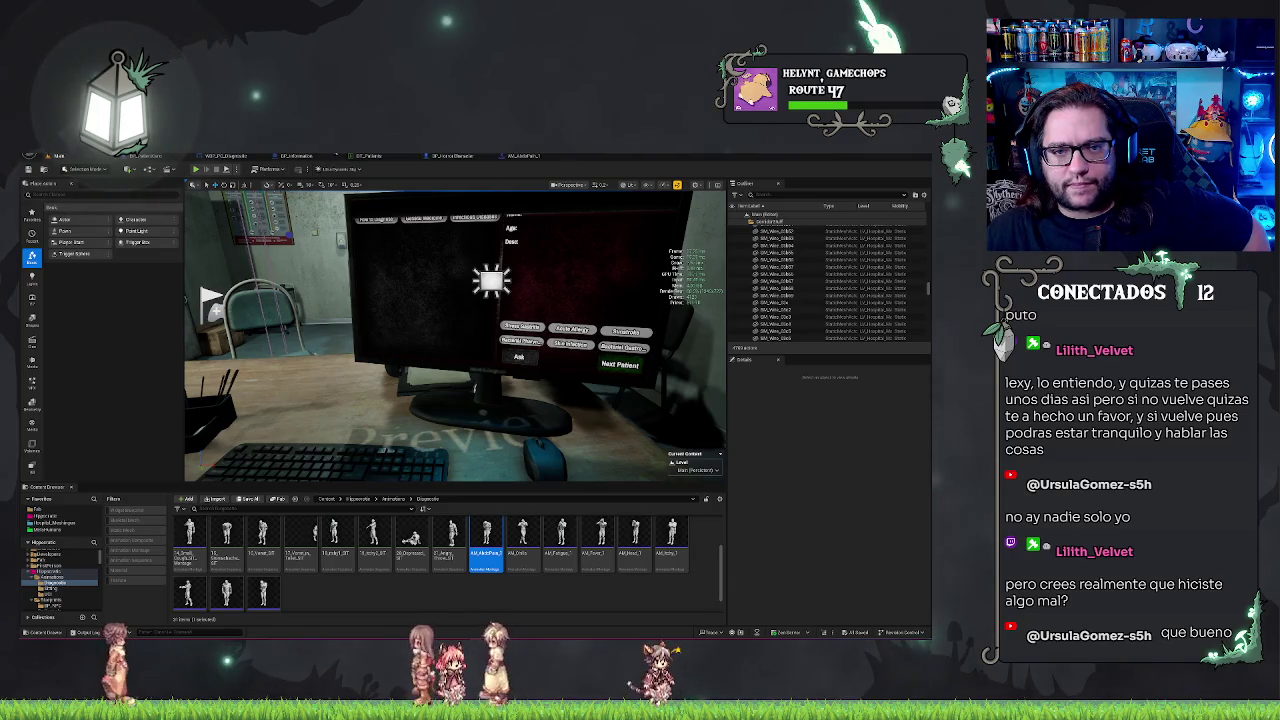
Start a test session and bring the BP_PatientCore graph to the front, centred on the random symptom nodes.
{"action": "left_click", "coordinate": [145, 156]}
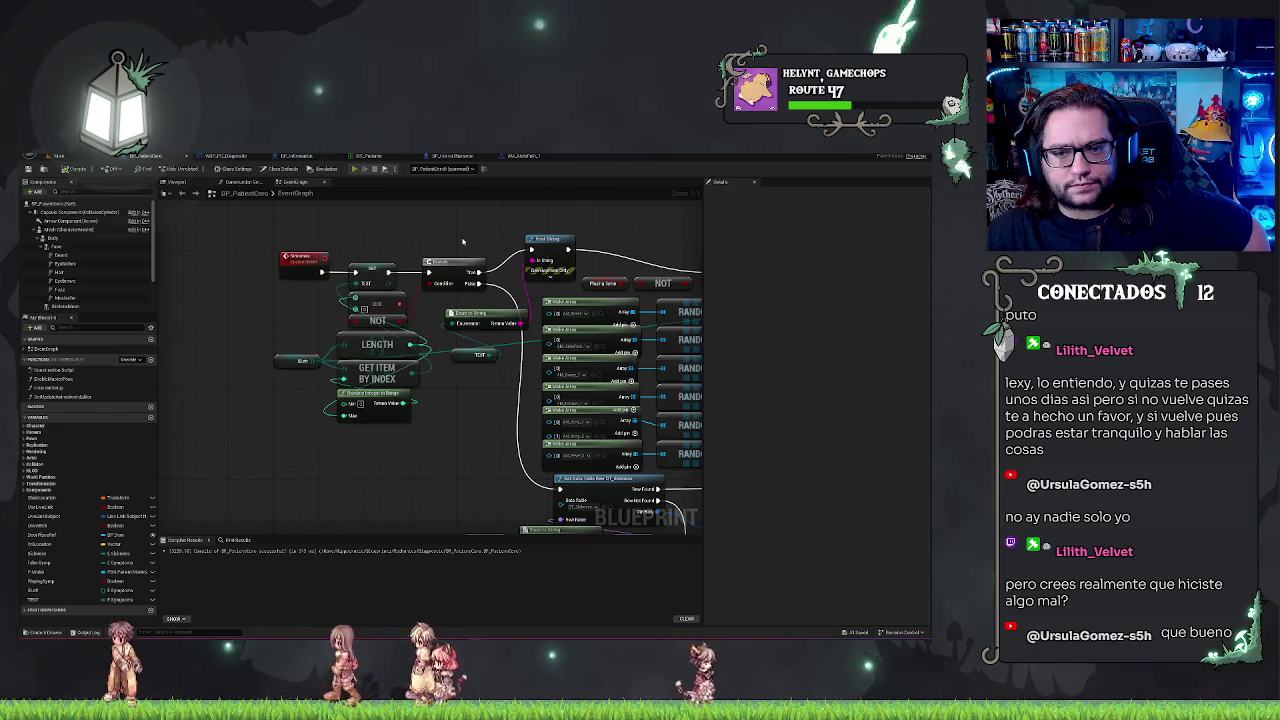
{"action": "key", "text": "alt+p"}
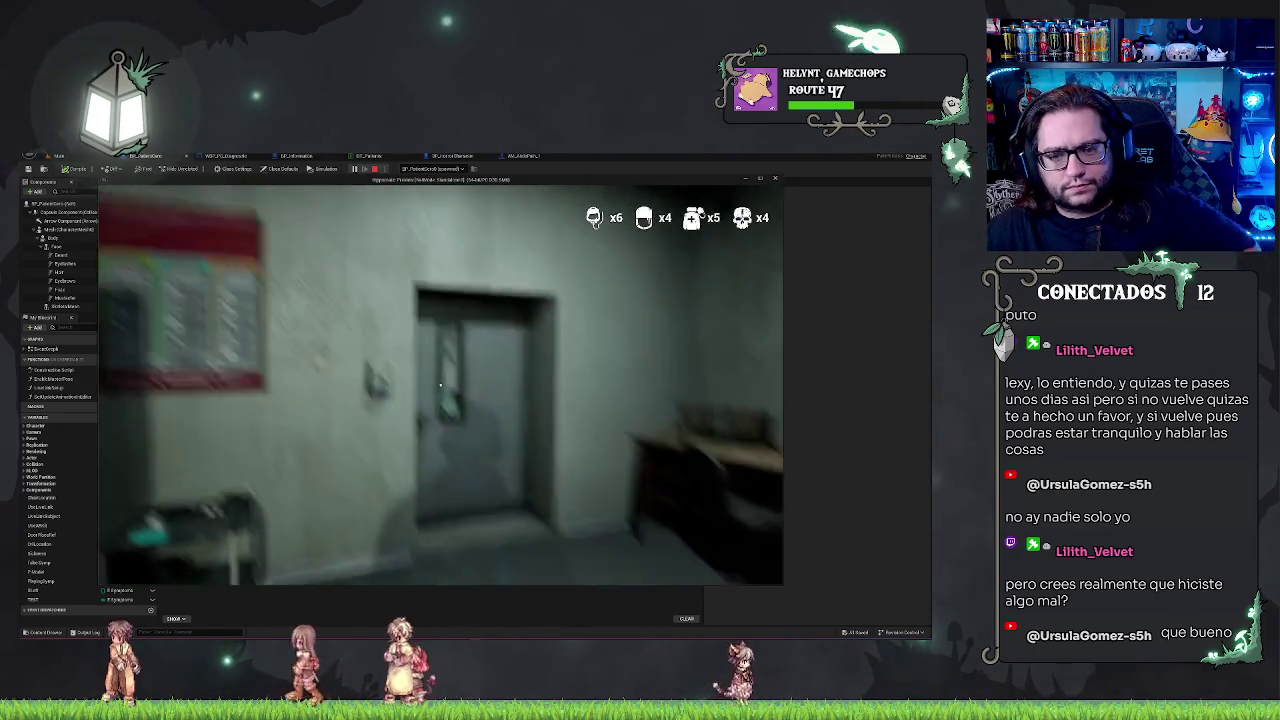
{"action": "key", "text": "shift+F1"}
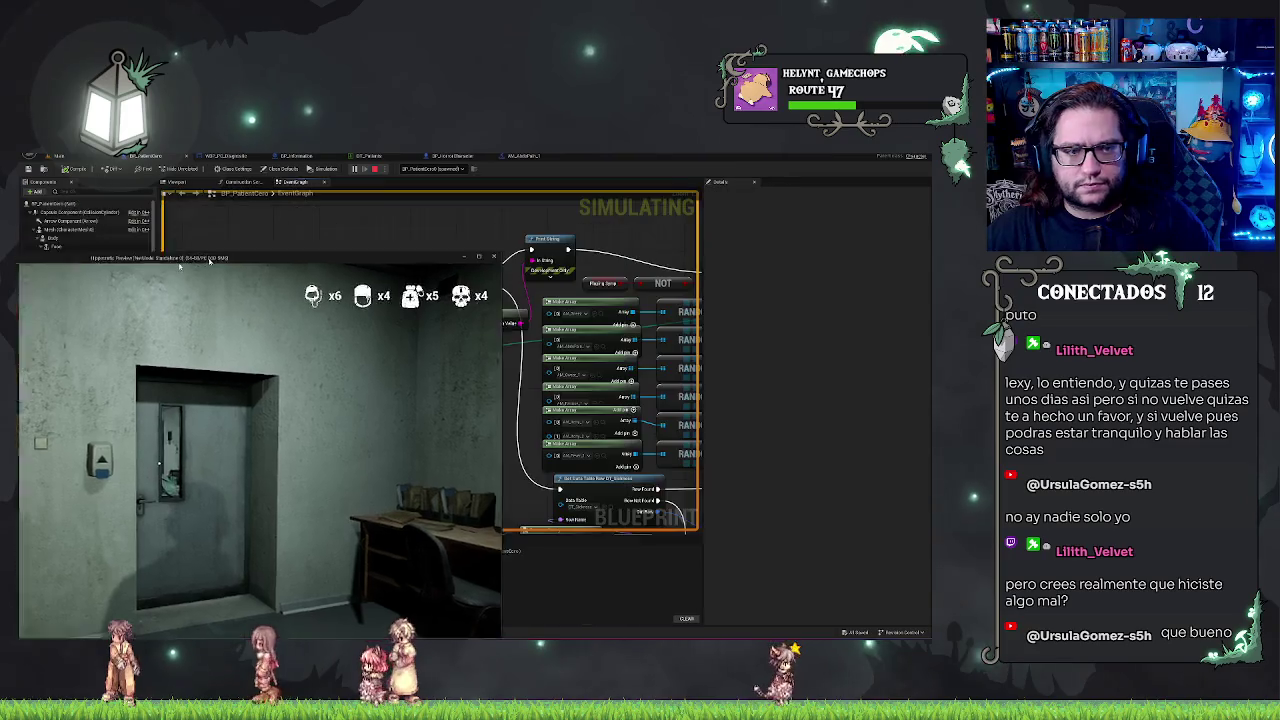
{"action": "left_click", "coordinate": [108, 258]}
{"action": "left_click_drag", "start_coordinate": [560, 400], "coordinate": [293, 353]}
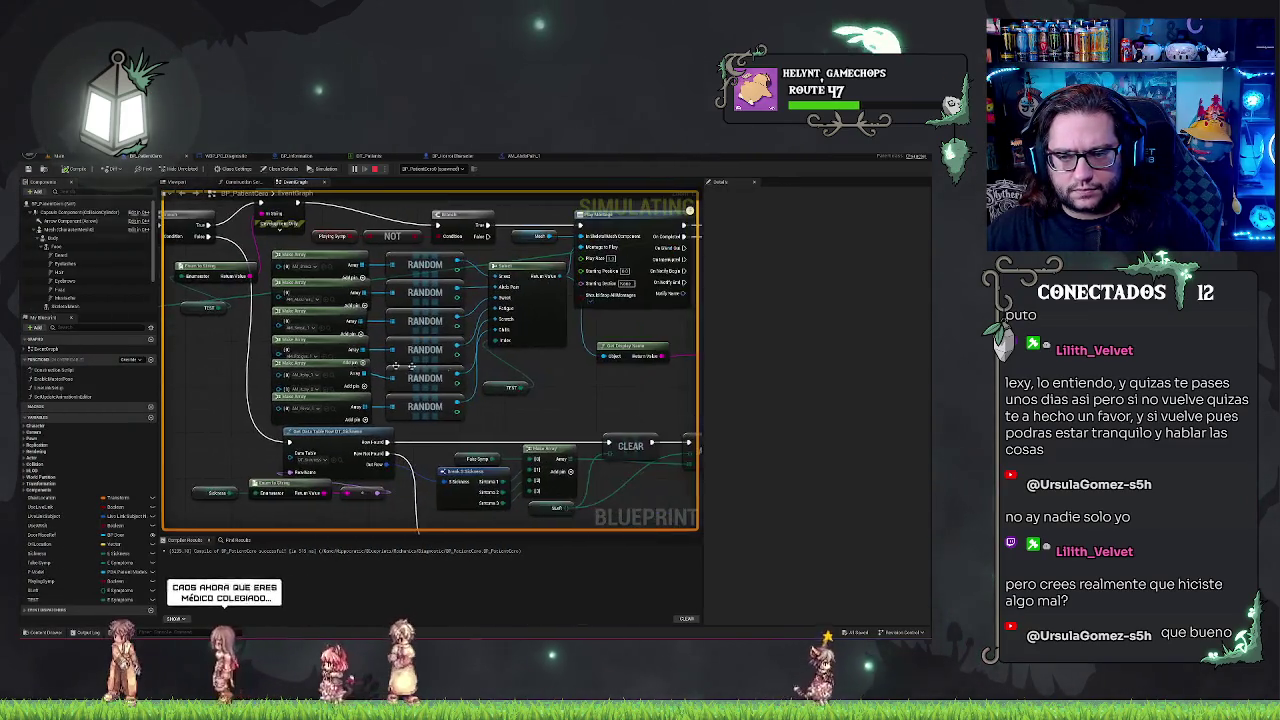
{"action": "left_click_drag", "start_coordinate": [566, 402], "coordinate": [503, 390]}
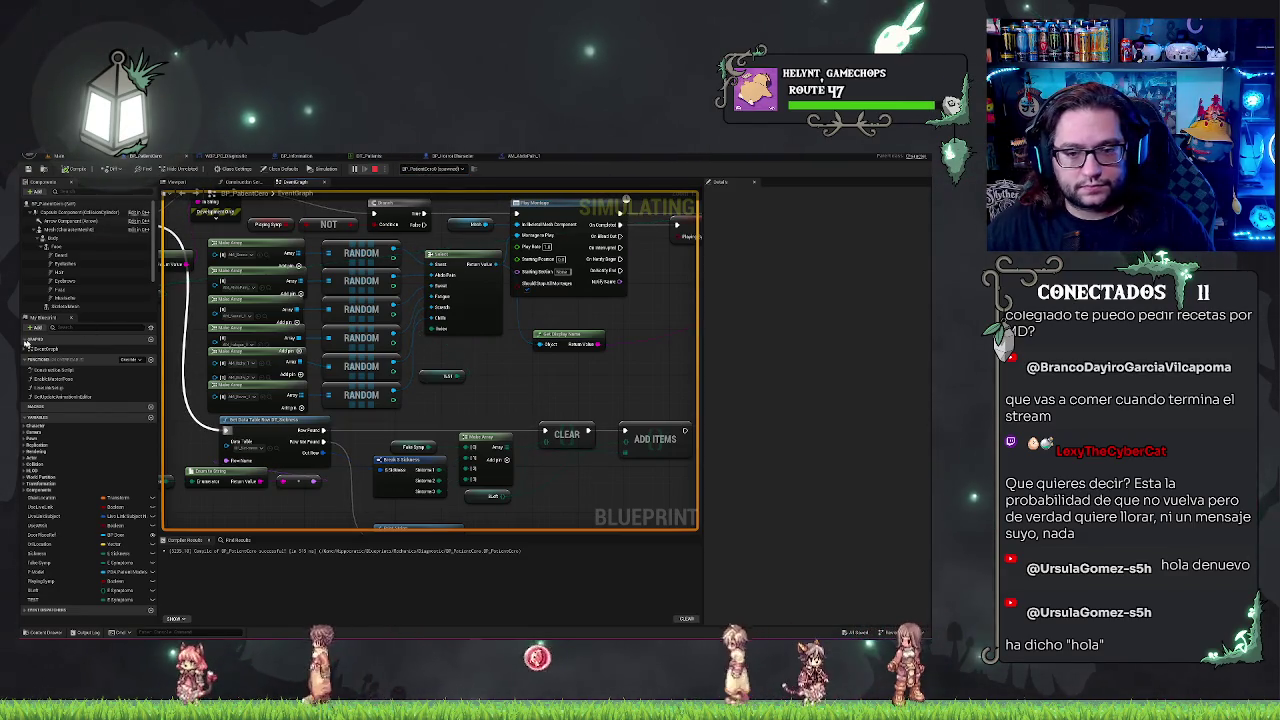
{"action": "scroll", "coordinate": [556, 389], "scroll_direction": "down", "scroll_amount": 3}
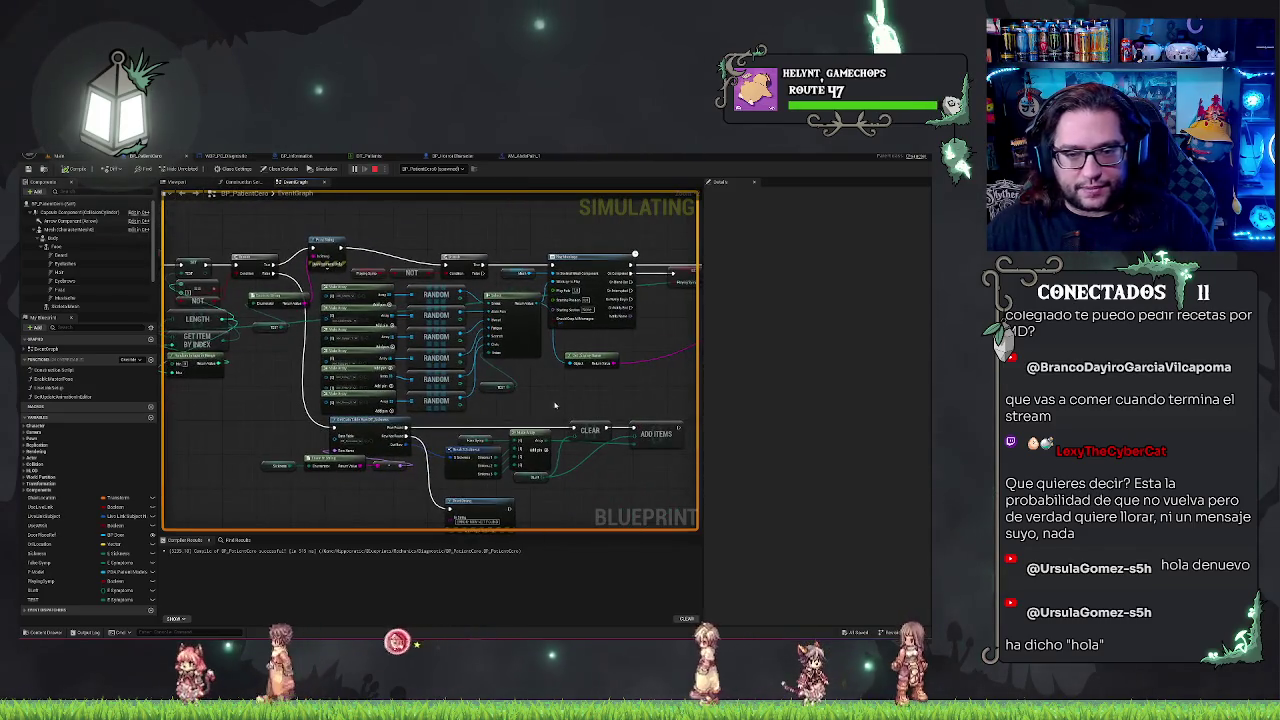
{"action": "left_click_drag", "start_coordinate": [556, 389], "coordinate": [537, 382]}
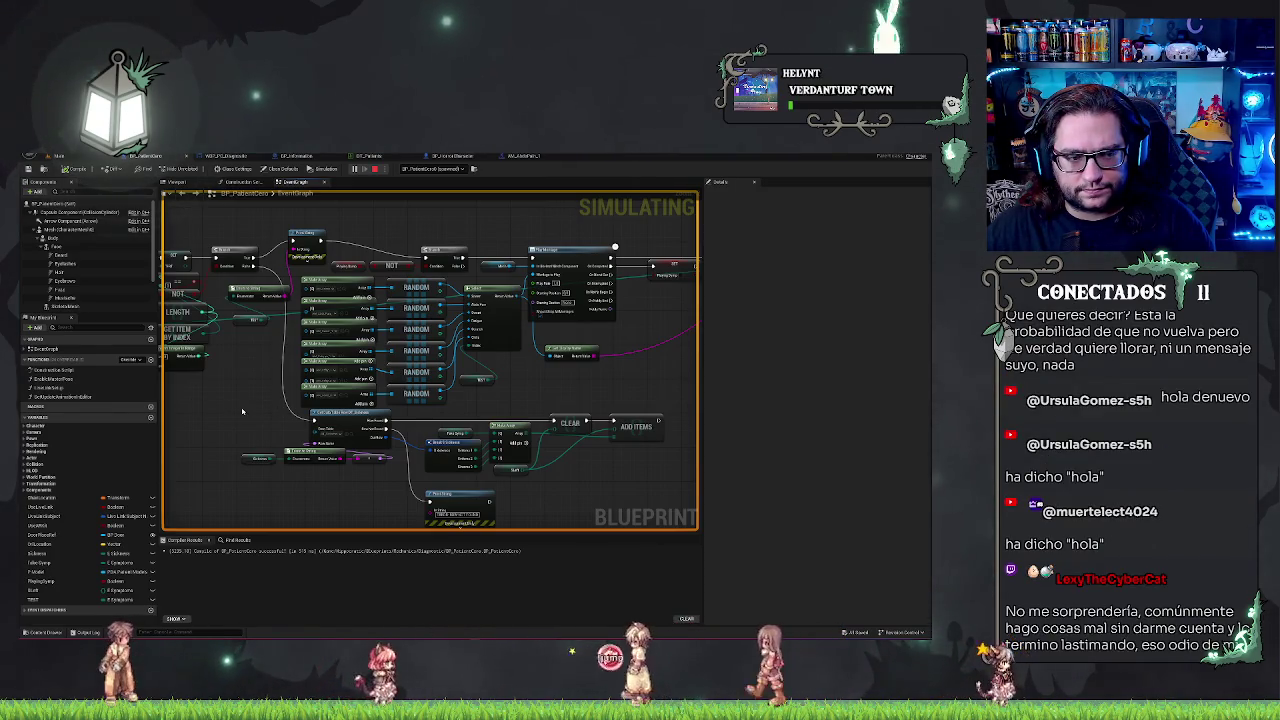
{"action": "left_click_drag", "start_coordinate": [230, 415], "coordinate": [260, 417]}
{"action": "scroll", "coordinate": [261, 410], "scroll_direction": "down", "scroll_amount": 2}
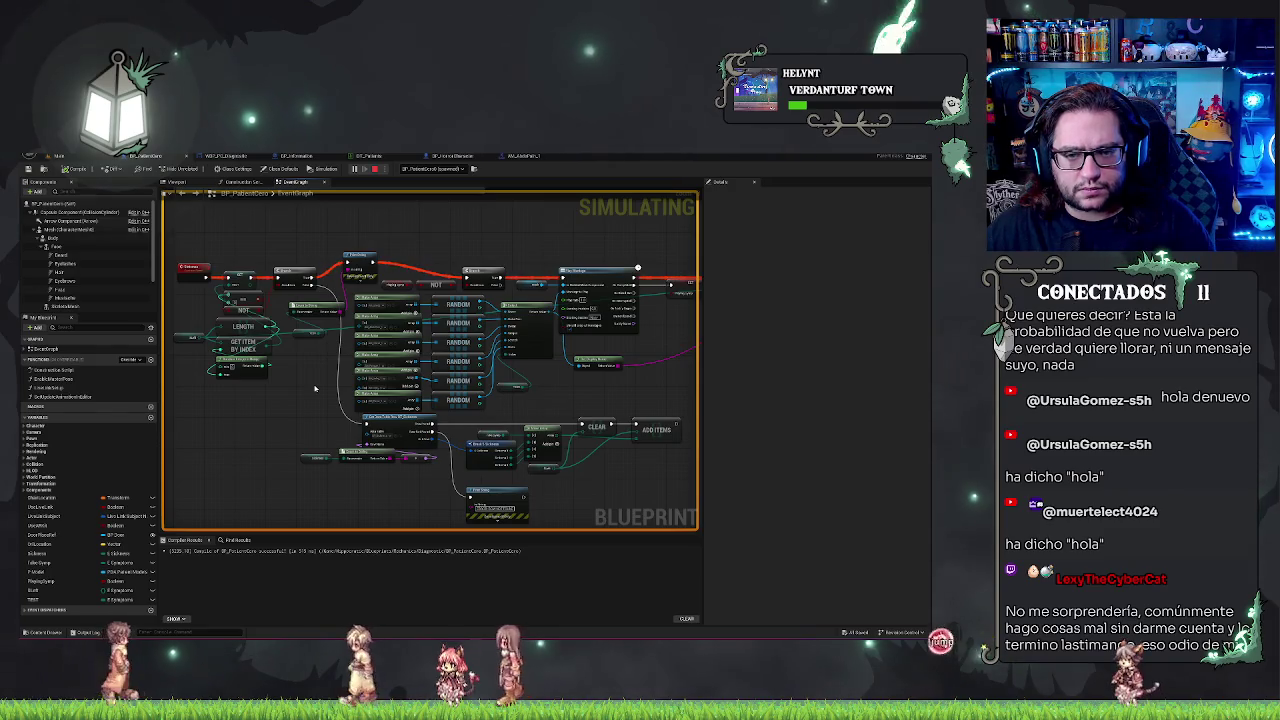
{"action": "mouse_move", "coordinate": [314, 388]}
{"action": "left_mouse_down"}
{"action": "mouse_move", "coordinate": [334, 340]}
{"action": "mouse_move", "coordinate": [443, 363]}
{"action": "mouse_move", "coordinate": [284, 420]}
{"action": "left_mouse_up"}
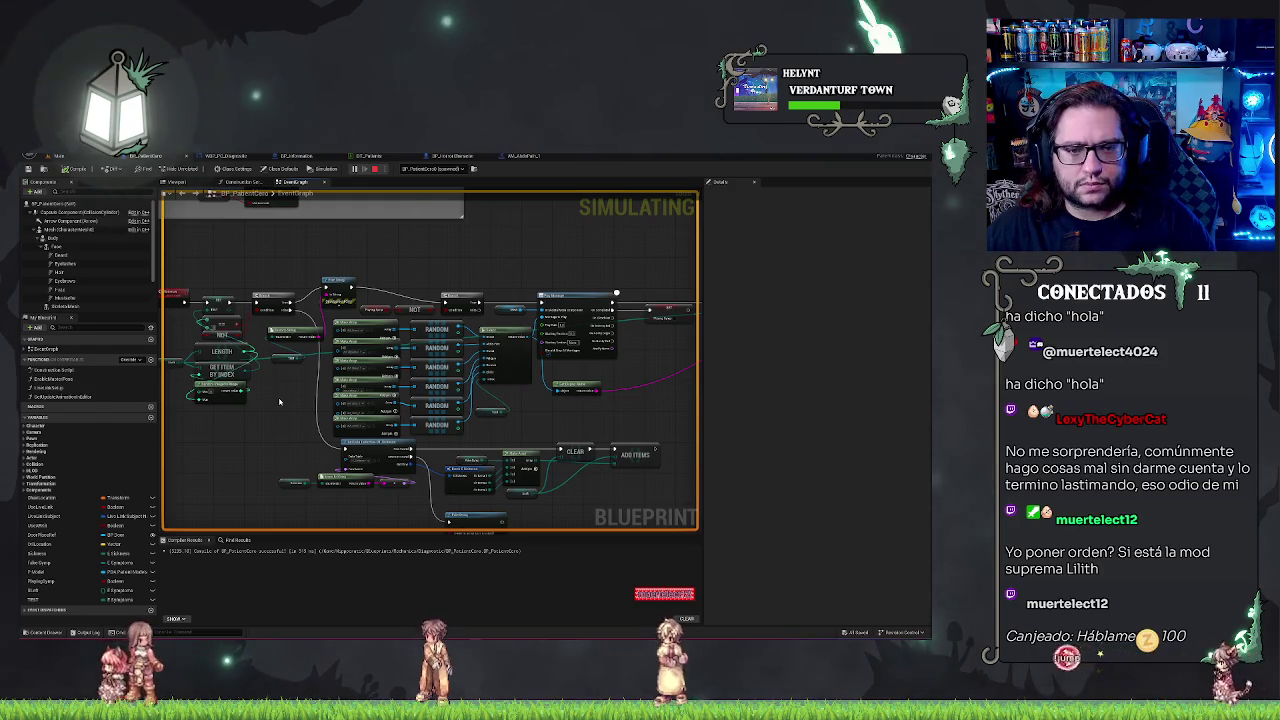
{"action": "scroll", "coordinate": [233, 259], "scroll_direction": "up", "scroll_amount": 2}
{"action": "scroll", "coordinate": [271, 229], "scroll_direction": "down", "scroll_amount": 2}
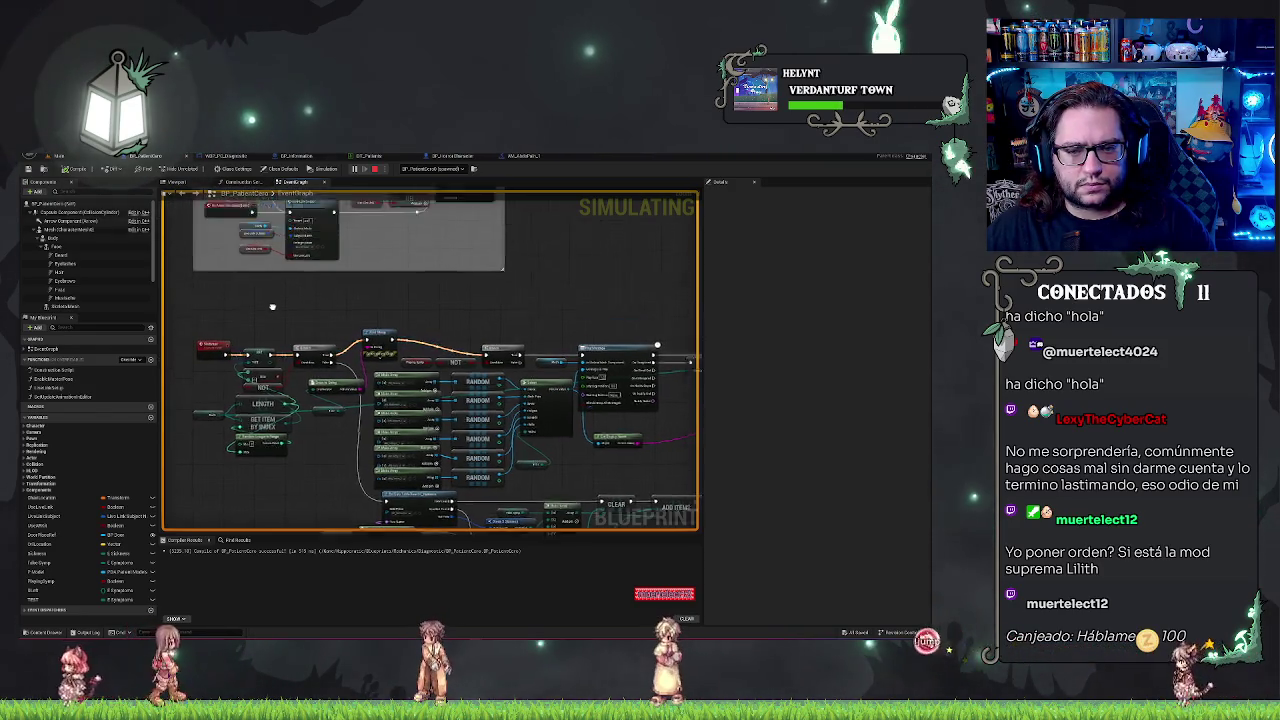
{"action": "scroll", "coordinate": [435, 368], "scroll_direction": "down", "scroll_amount": 4}
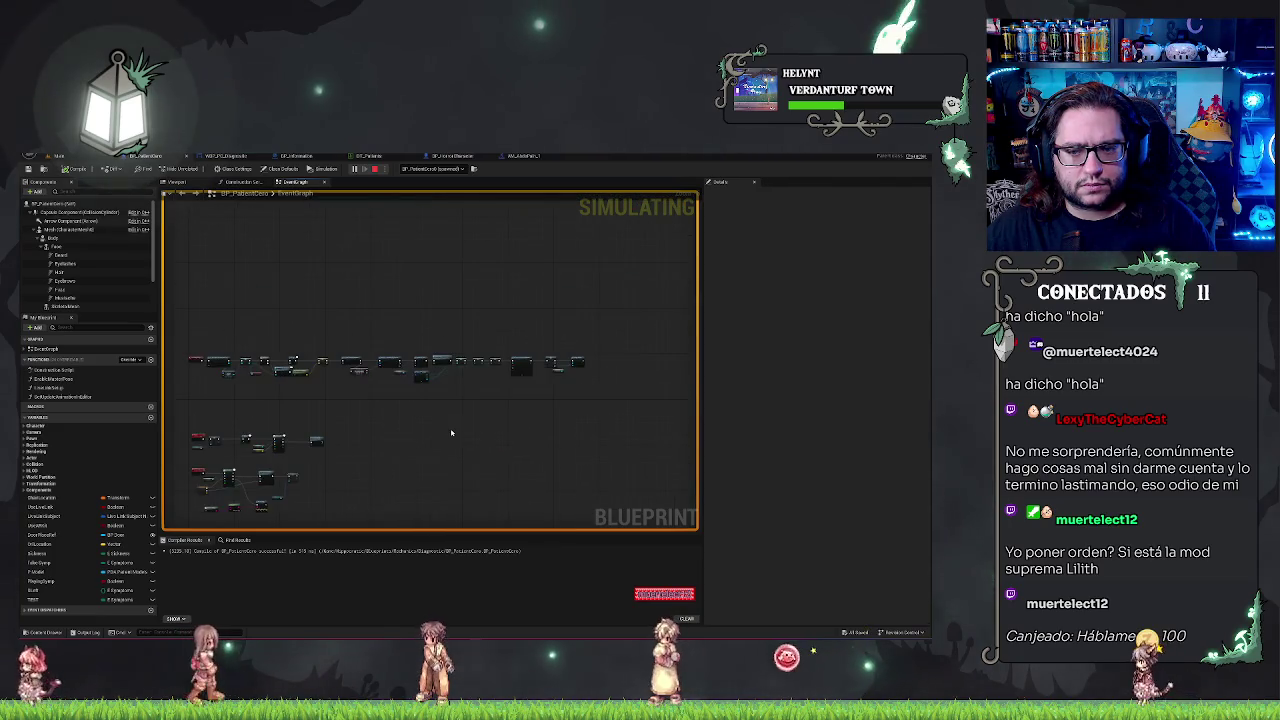
{"action": "scroll", "coordinate": [283, 449], "scroll_direction": "up", "scroll_amount": 3}
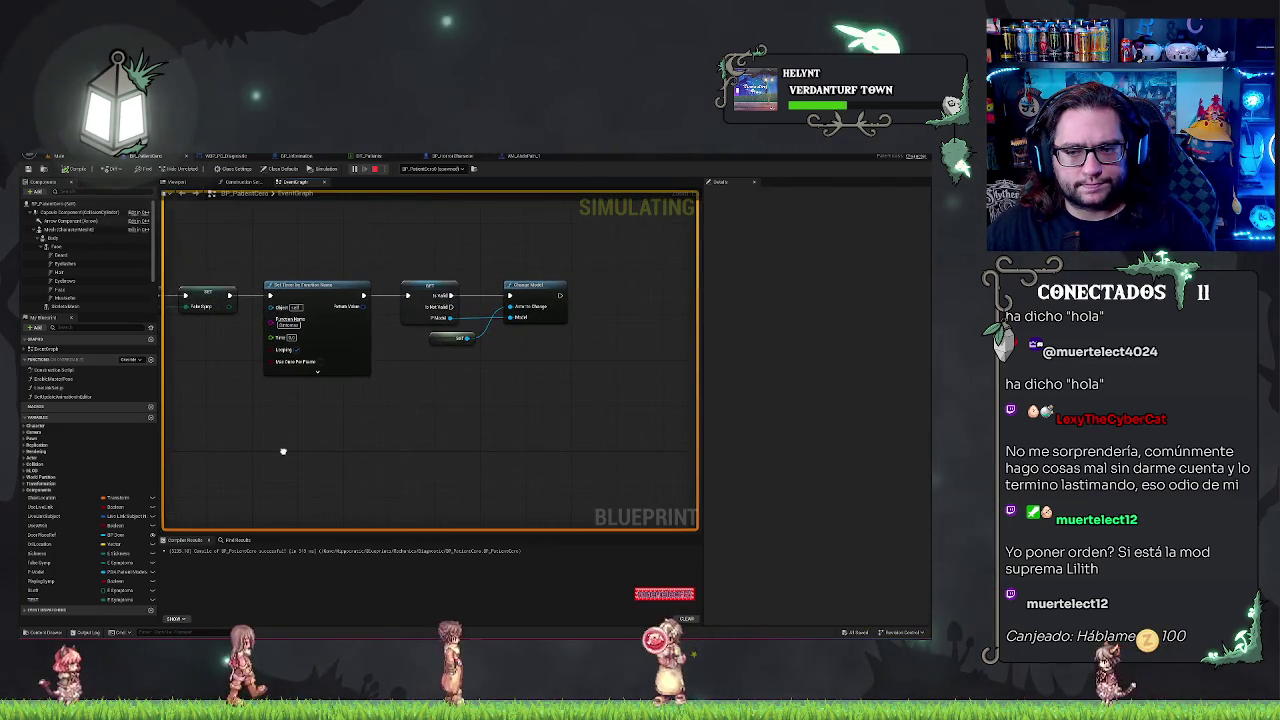
{"action": "scroll", "coordinate": [283, 451], "scroll_direction": "down", "scroll_amount": 3}
{"action": "scroll", "coordinate": [409, 403], "scroll_direction": "up", "scroll_amount": 5}
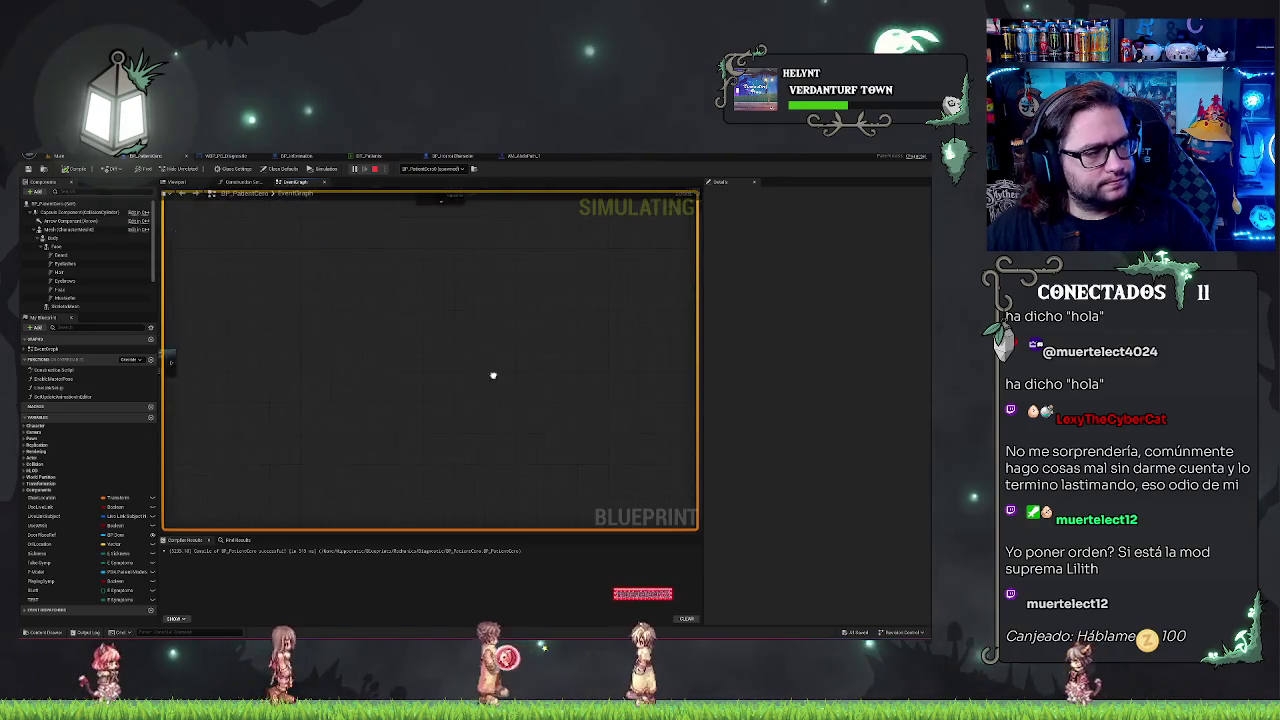
{"action": "scroll", "coordinate": [511, 349], "scroll_direction": "down", "scroll_amount": 5}
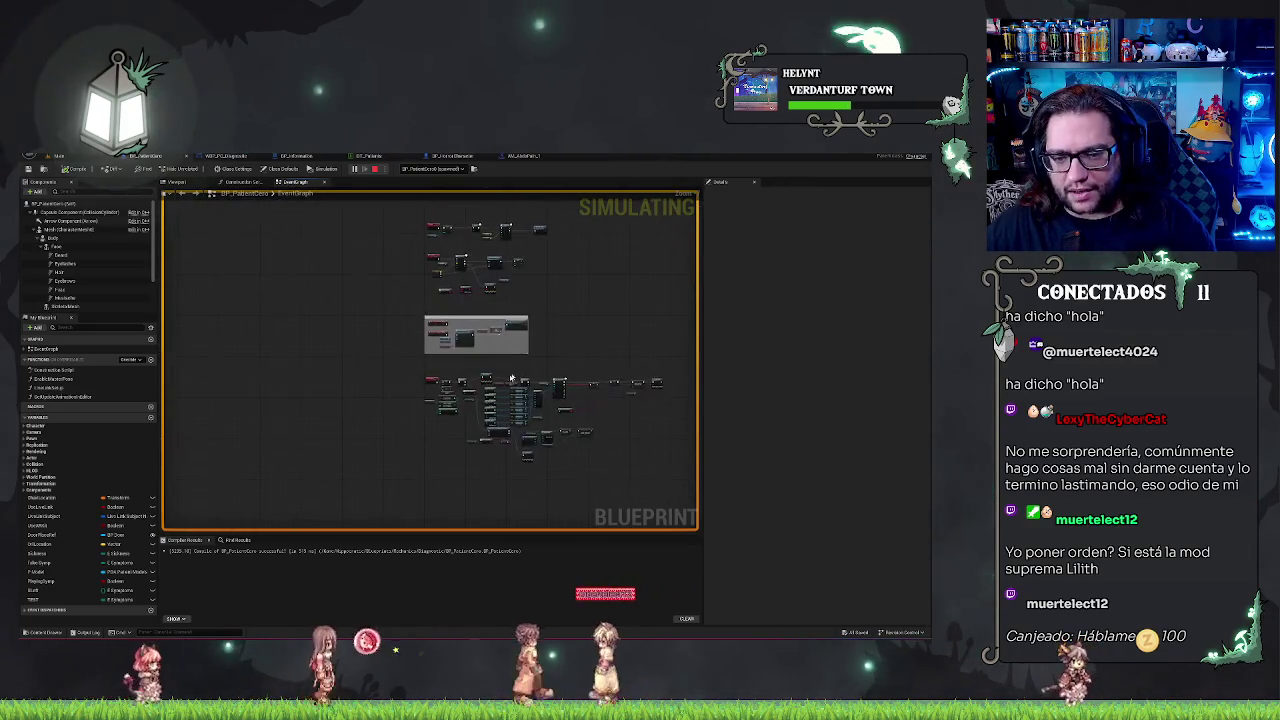
{"action": "scroll", "coordinate": [462, 426], "scroll_direction": "up", "scroll_amount": 3}
{"action": "left_click_drag", "start_coordinate": [462, 426], "coordinate": [282, 427]}
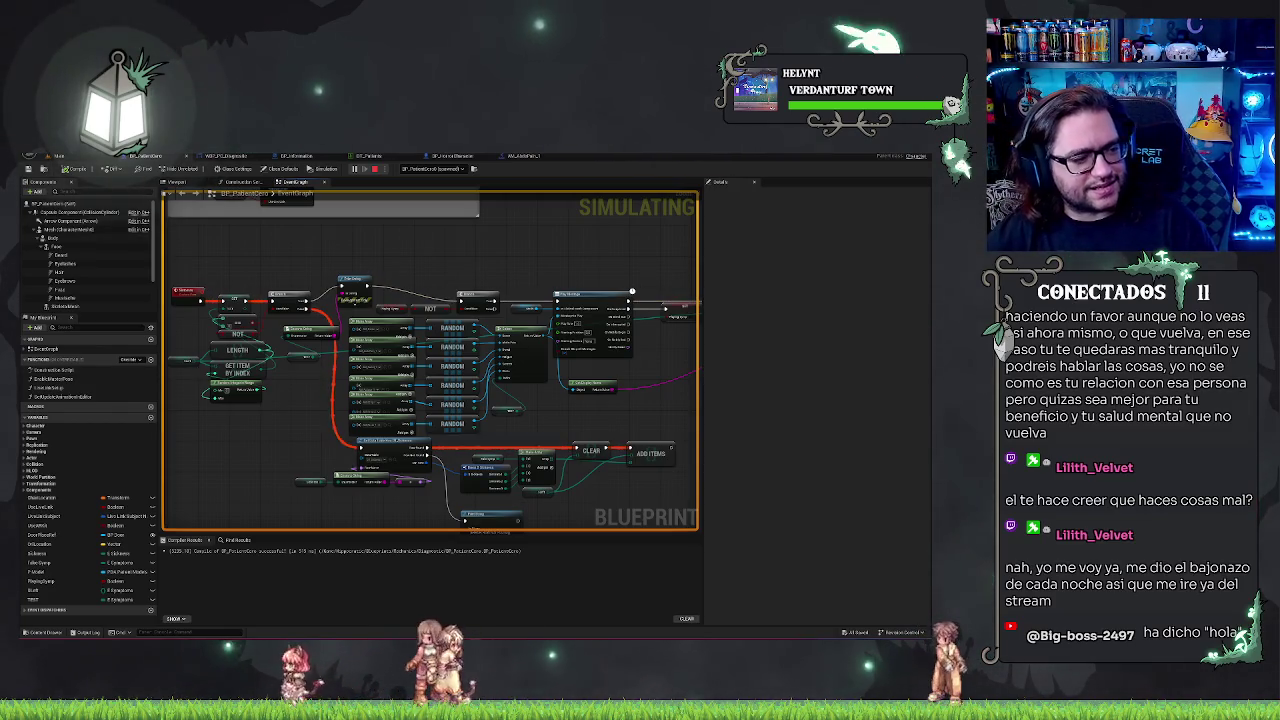
{"action": "key", "text": "Escape"}
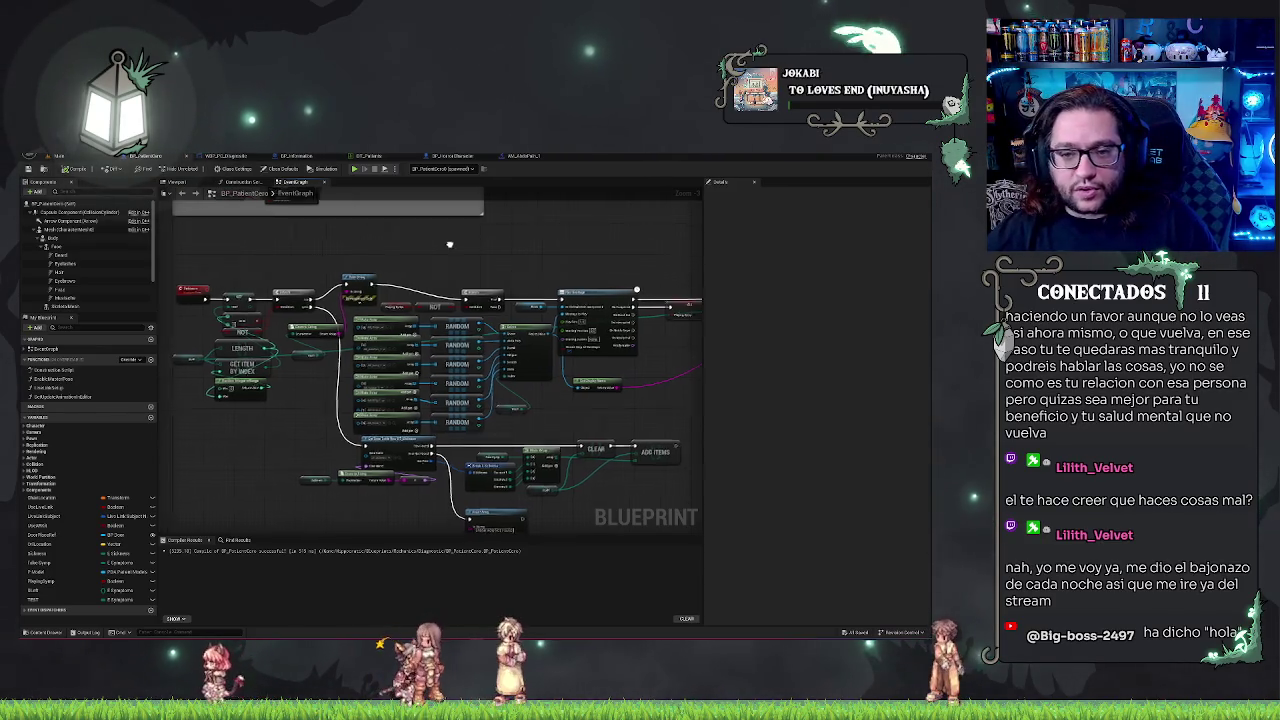
Pan the event graph back to the start of the event chain.
{"action": "left_click_drag", "start_coordinate": [445, 249], "coordinate": [468, 230]}
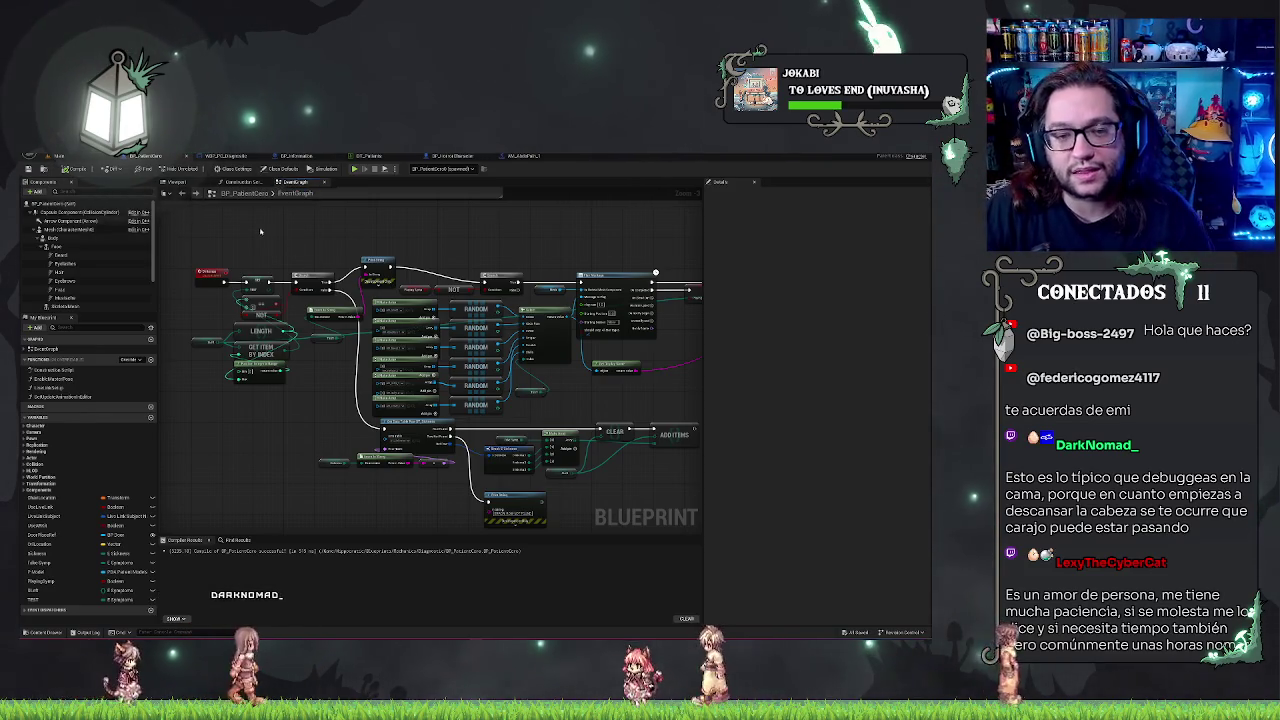
{"action": "left_click_drag", "start_coordinate": [252, 218], "coordinate": [376, 214]}
Zoom in, inspect the stored variable's SET and getter nodes, then open the DT_Sickness data table.
{"action": "scroll", "coordinate": [376, 214], "scroll_direction": "up", "scroll_amount": 1}
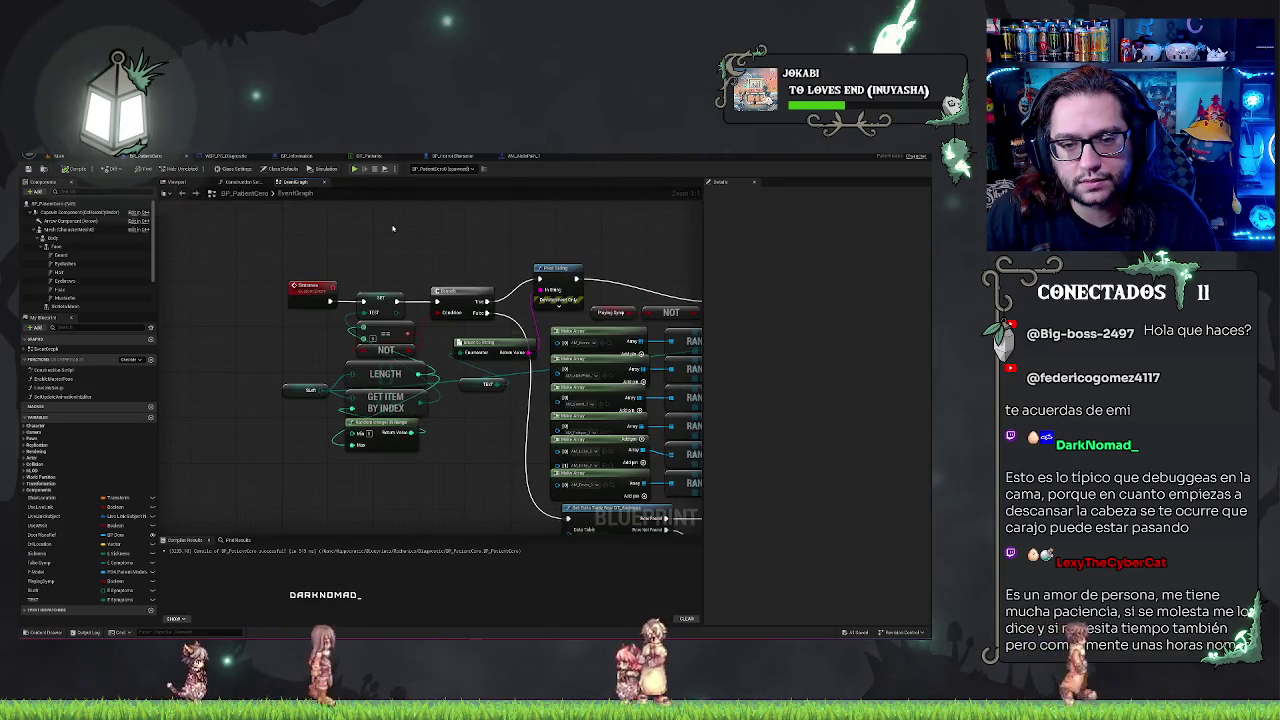
{"action": "scroll", "coordinate": [333, 208], "scroll_direction": "up", "scroll_amount": 2}
{"action": "mouse_move", "coordinate": [220, 250]}
{"action": "left_mouse_down"}
{"action": "mouse_move", "coordinate": [211, 234]}
{"action": "mouse_move", "coordinate": [345, 443]}
{"action": "left_mouse_up"}
{"action": "left_click", "coordinate": [326, 266]}
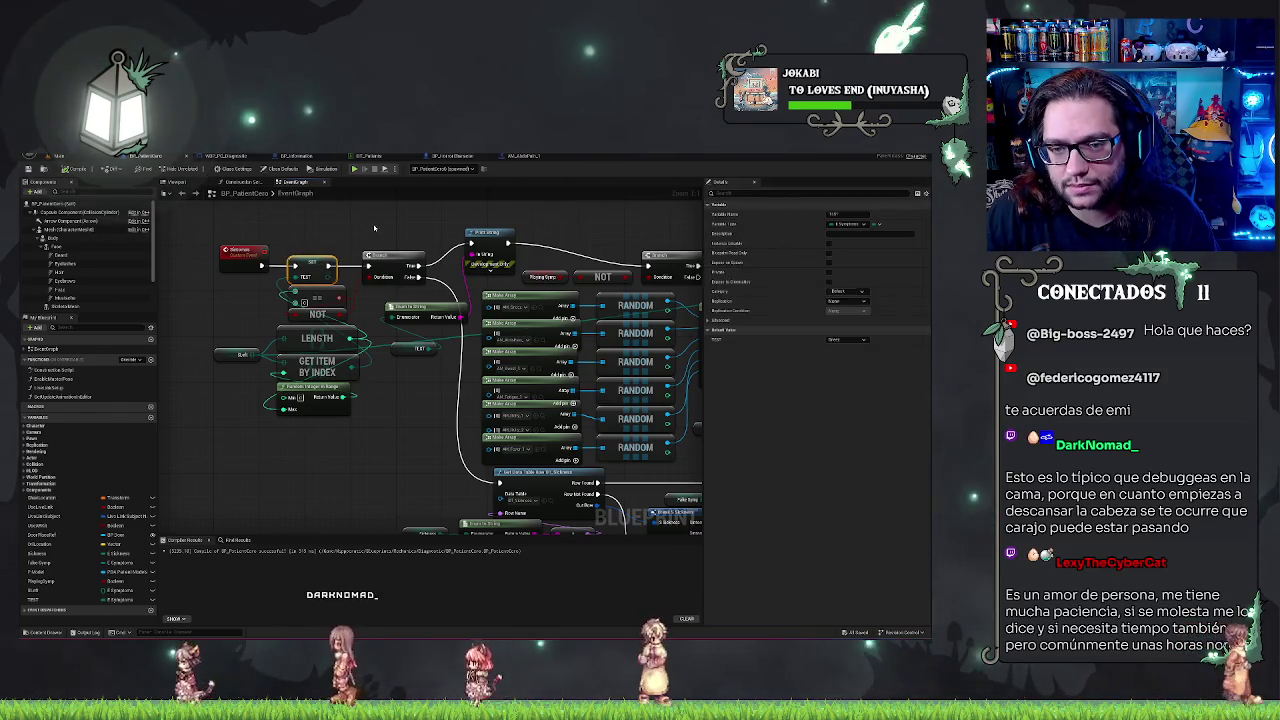
{"action": "left_click", "coordinate": [241, 348]}
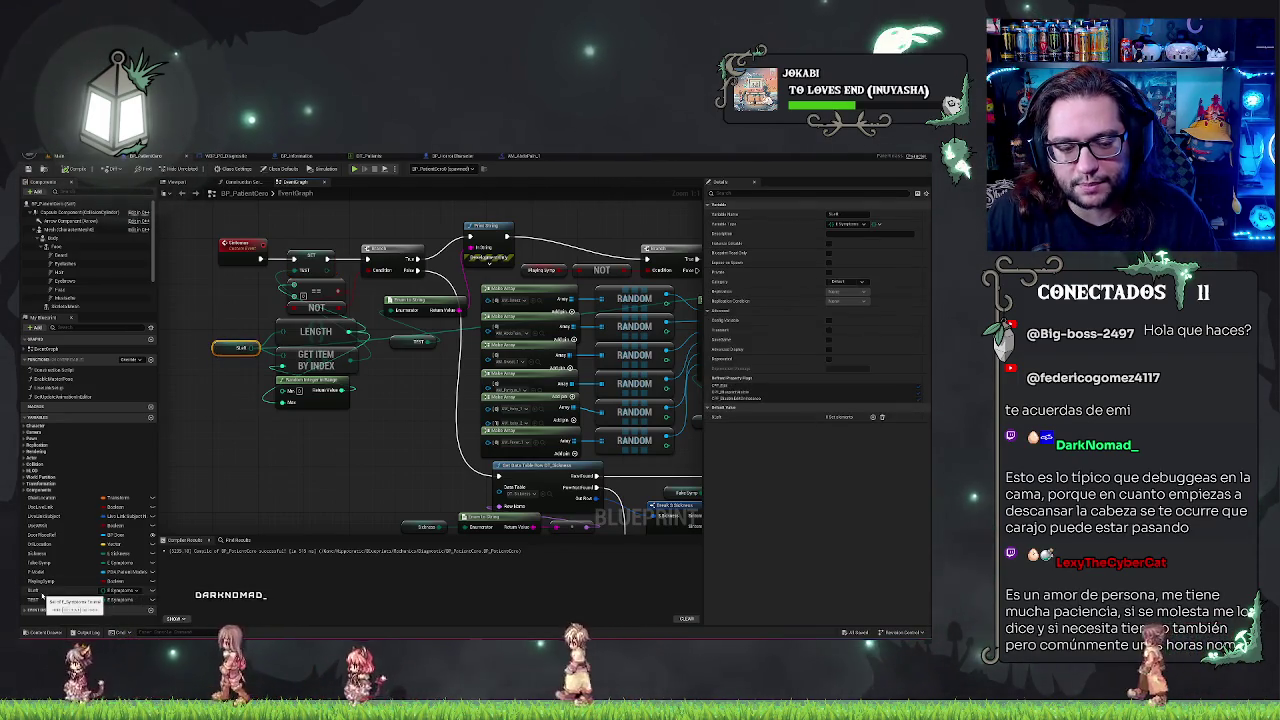
{"action": "double_click", "coordinate": [520, 493]}
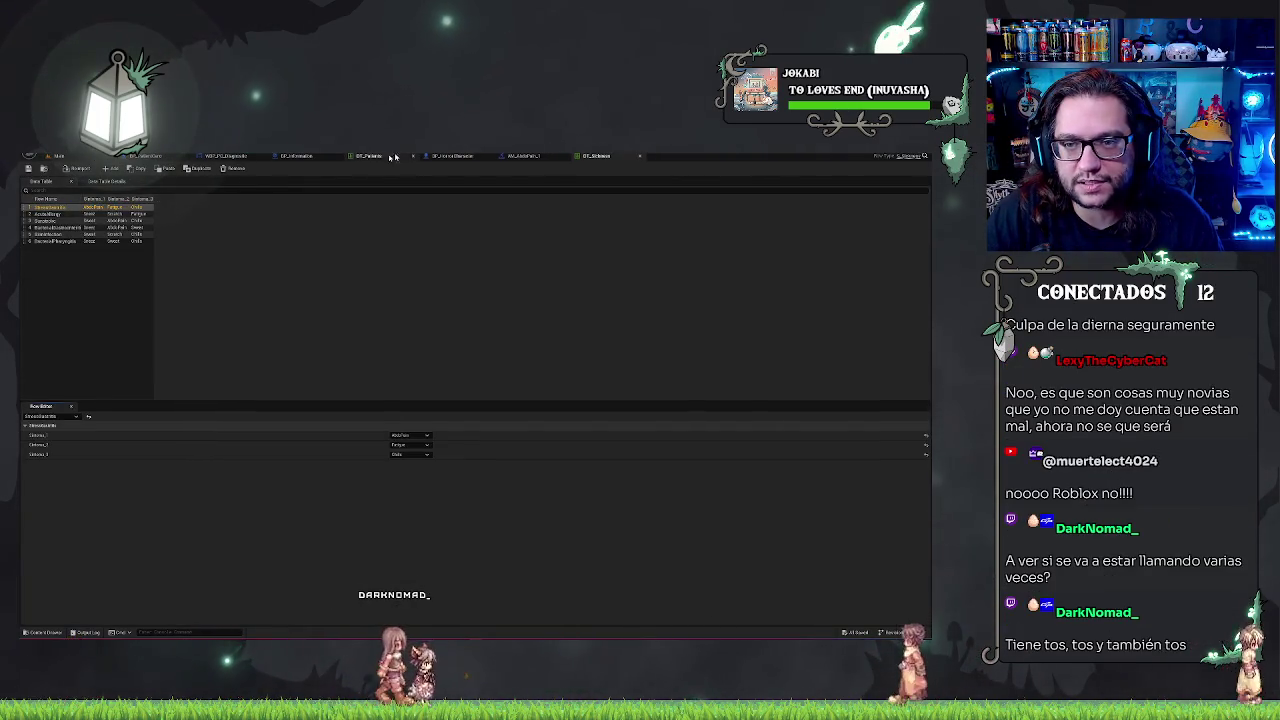
{"action": "left_click", "coordinate": [367, 156]}
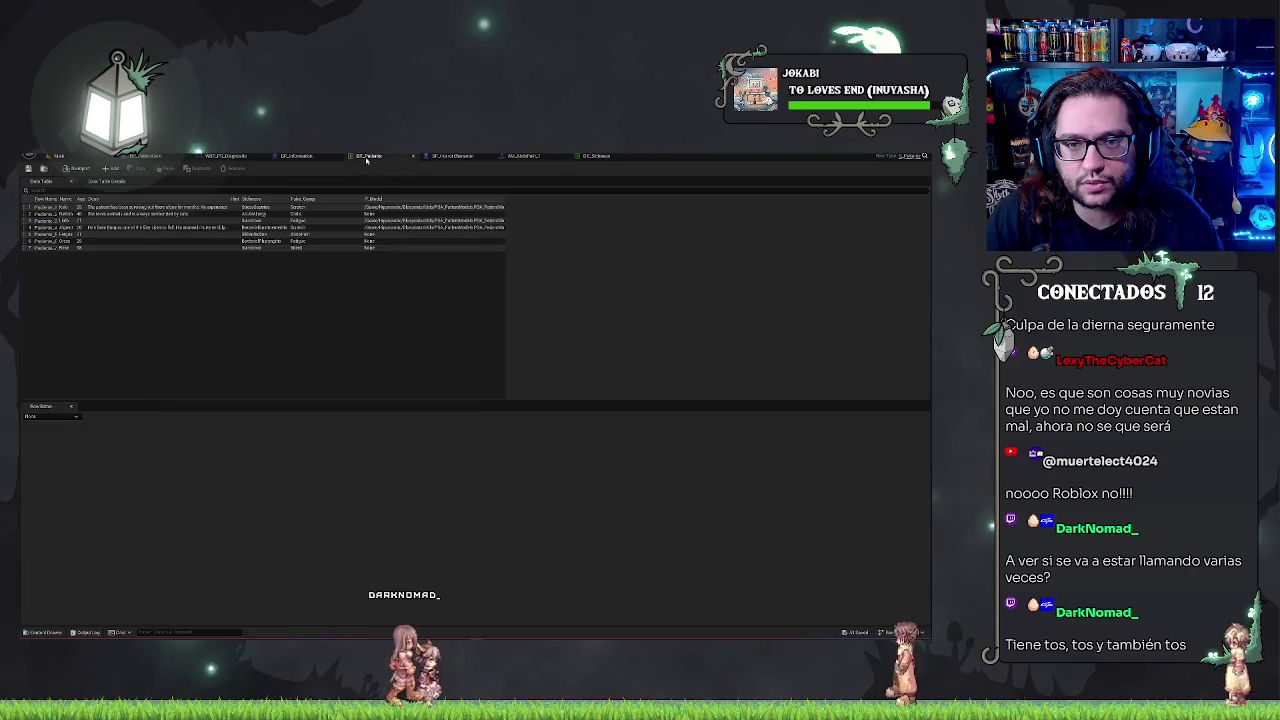
{"action": "left_click", "coordinate": [598, 156]}
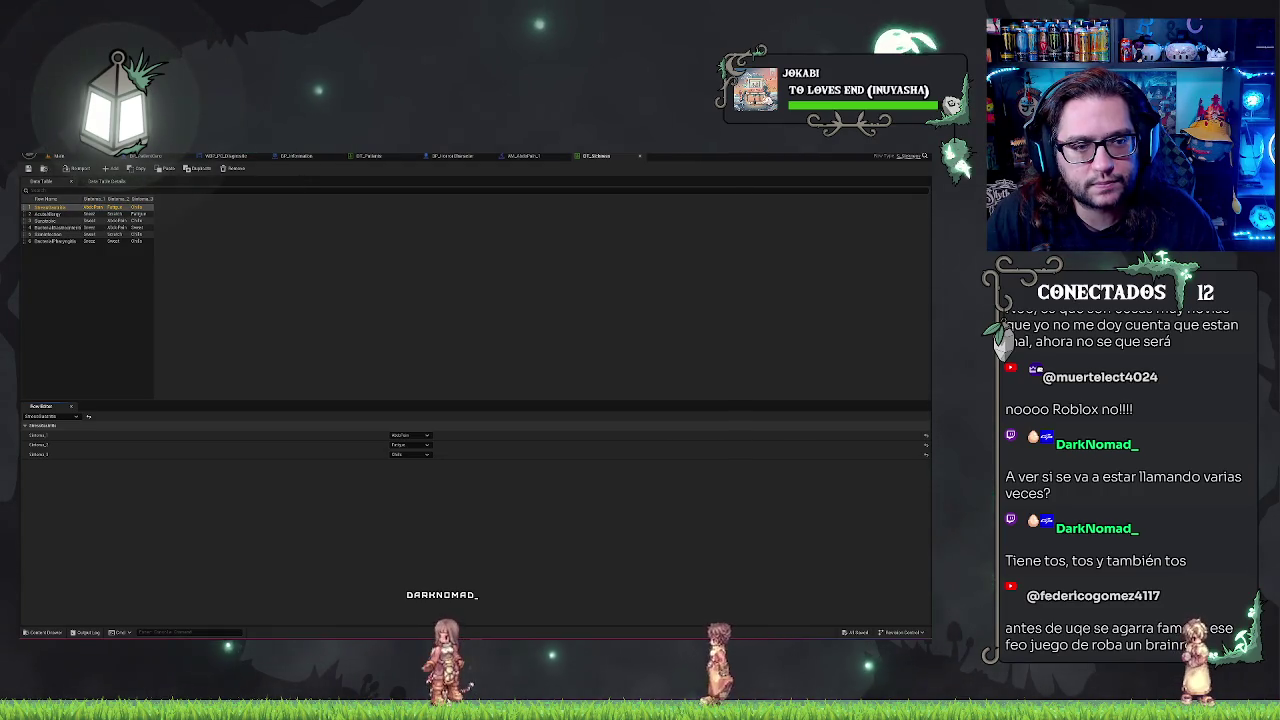
{"action": "left_click", "coordinate": [76, 155]}
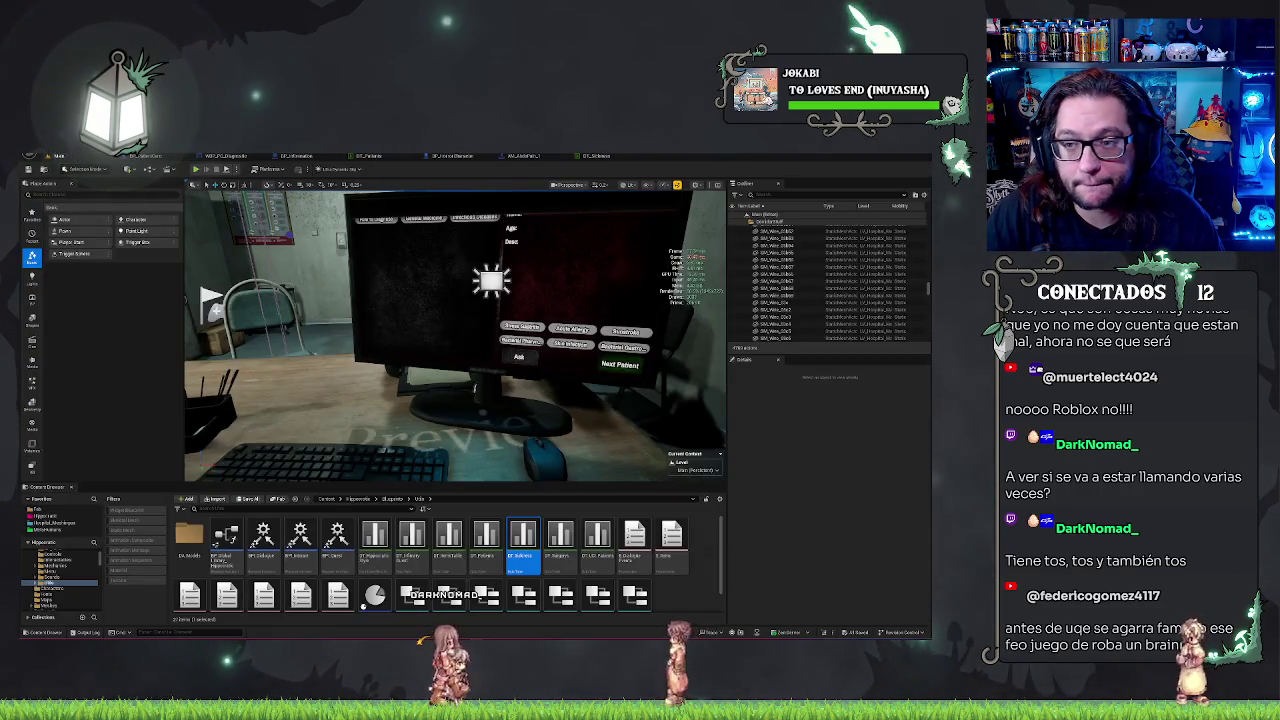
{"action": "left_click", "coordinate": [619, 156]}
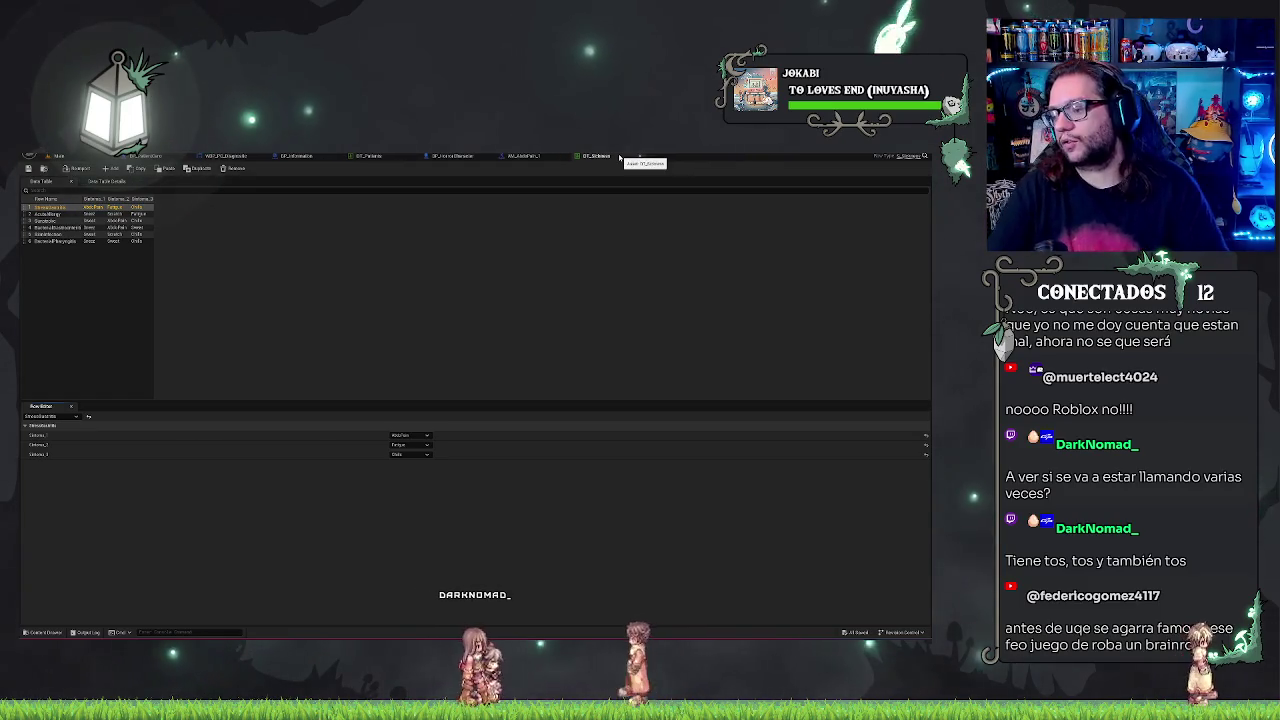
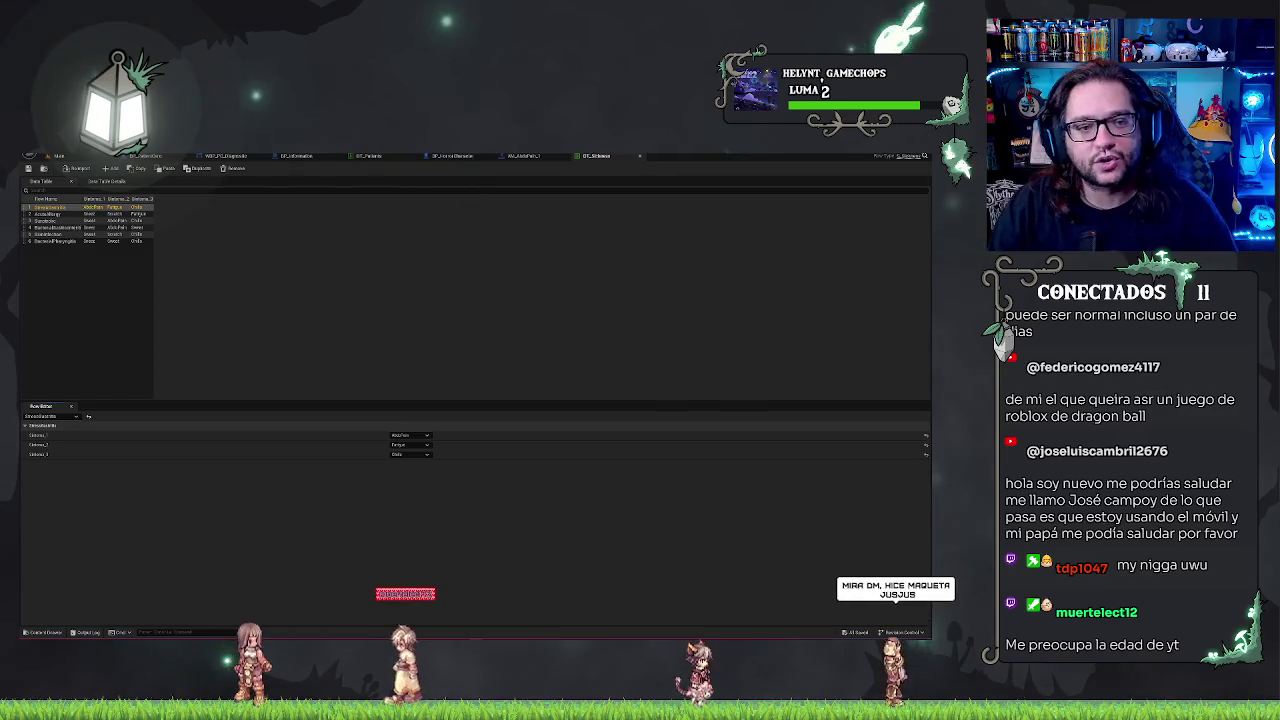
Return to the level view, start Play-In-Editor, and walk the player over to the desk computer.
{"action": "key", "text": "ctrl+Tab"}
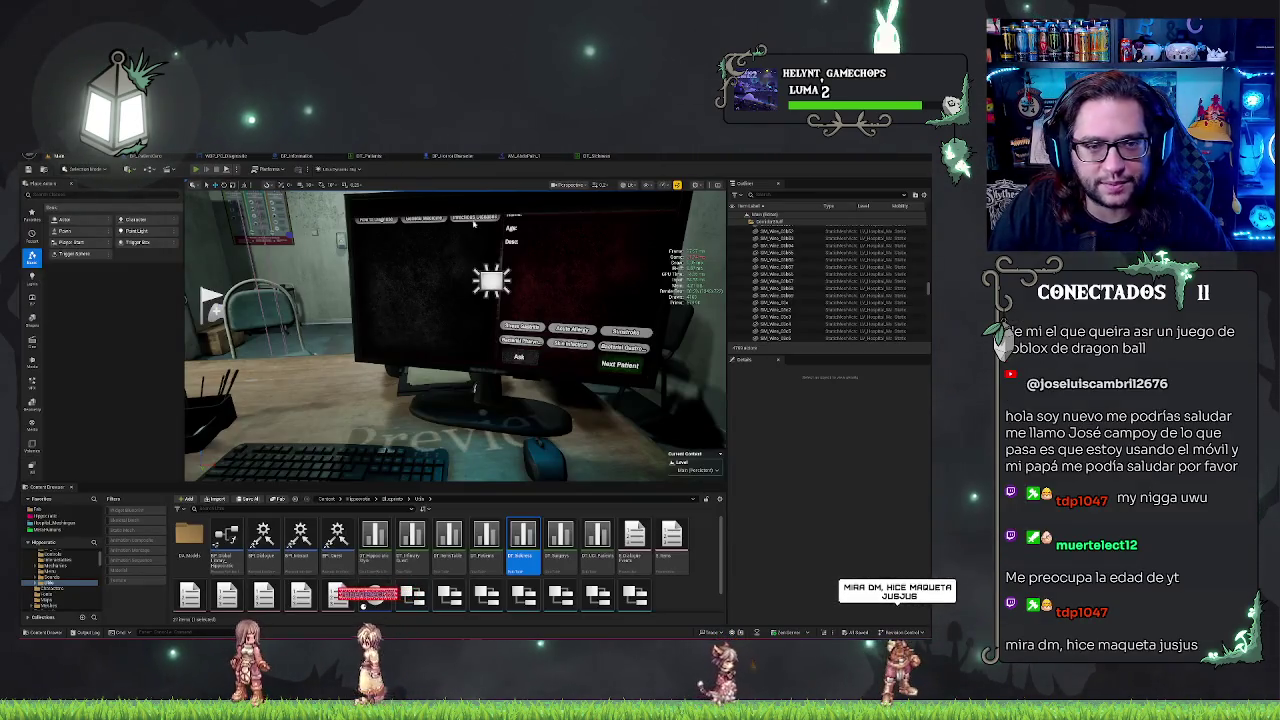
{"action": "key", "text": "alt+p"}
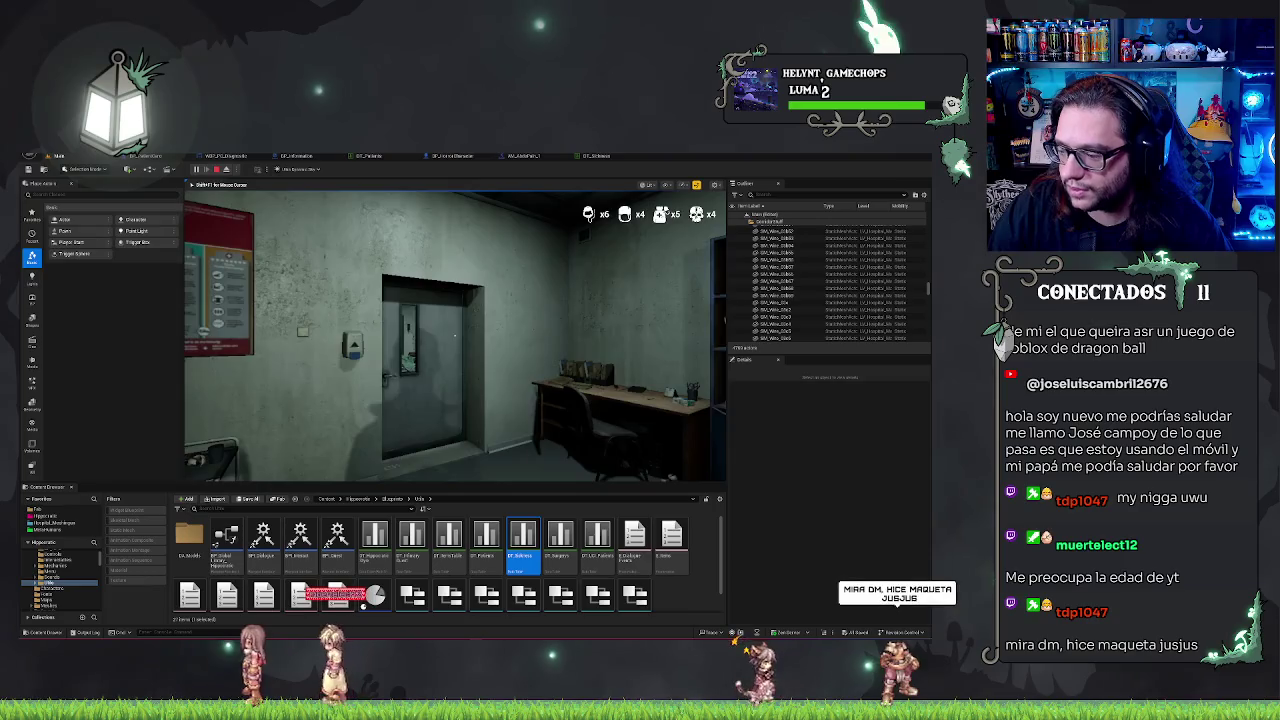
{"action": "key", "text": "w"}
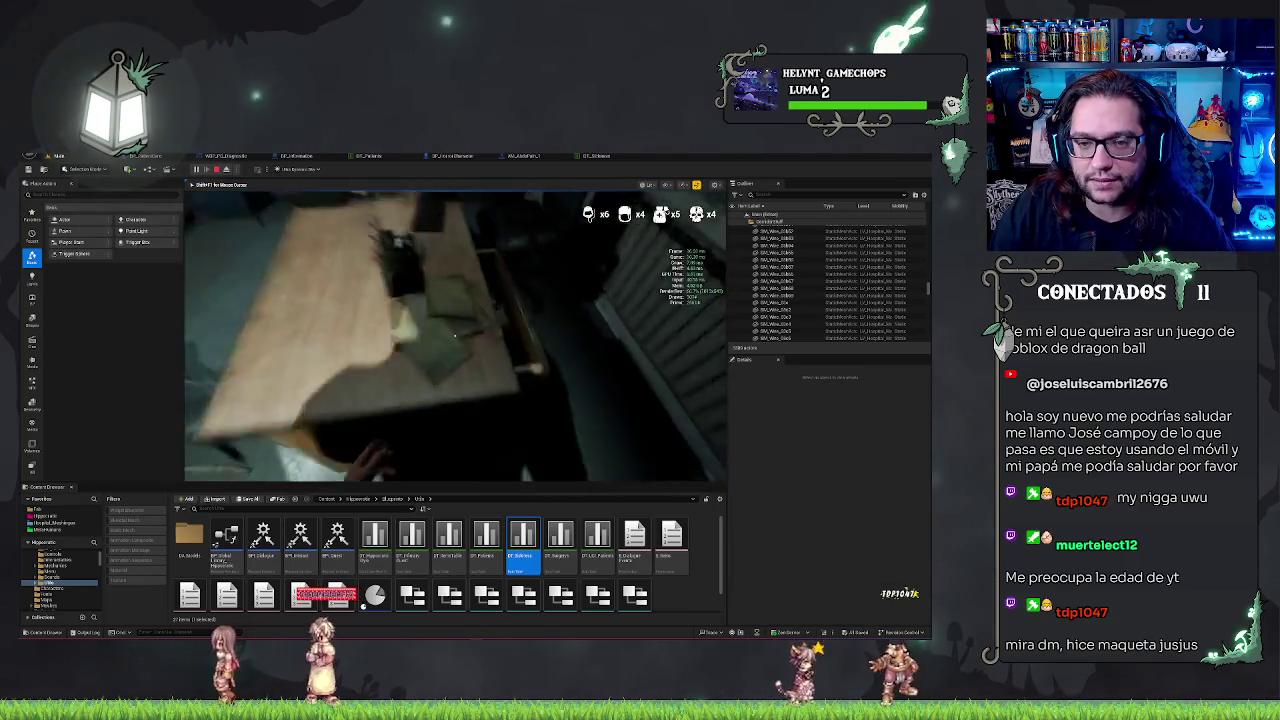
{"action": "key", "text": "w"}
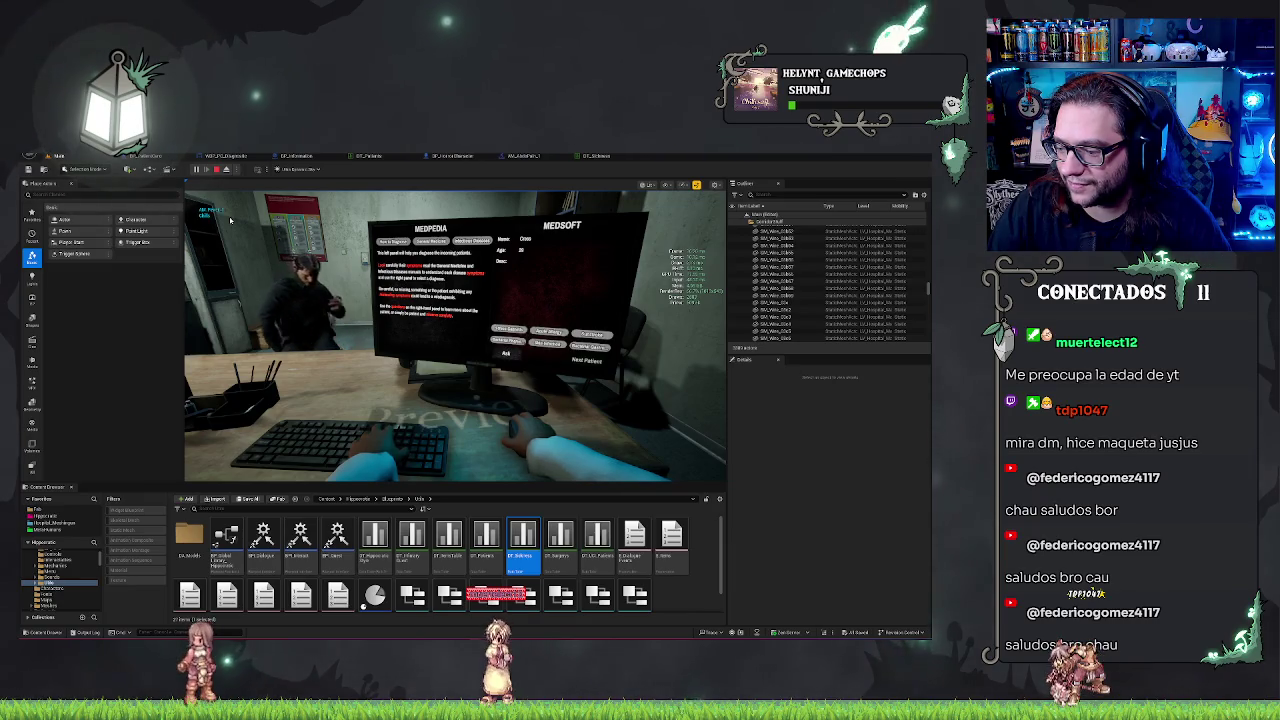
Take a screen snip of the game view with the diagnosis computer, then stop the play session.
{"action": "key", "text": "super+shift+s"}
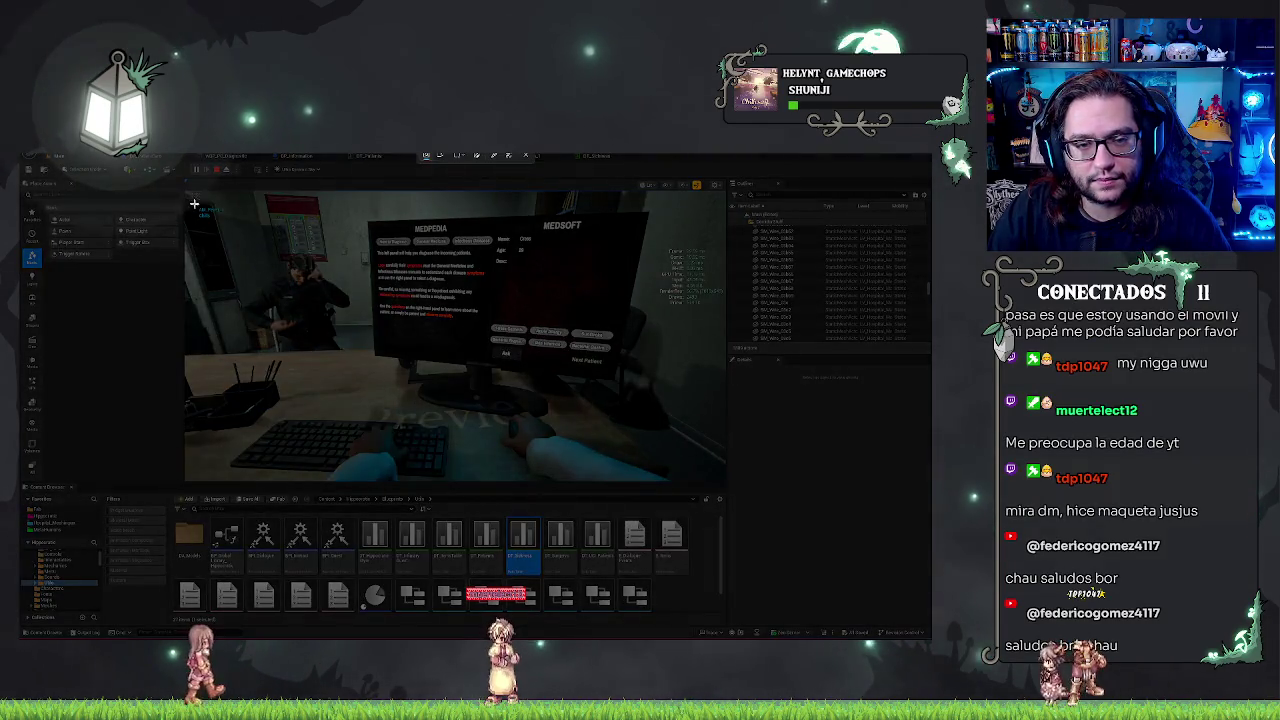
{"action": "mouse_move", "coordinate": [188, 196]}
{"action": "left_mouse_down"}
{"action": "mouse_move", "coordinate": [450, 306]}
{"action": "mouse_move", "coordinate": [668, 474]}
{"action": "mouse_move", "coordinate": [716, 488]}
{"action": "left_mouse_up"}
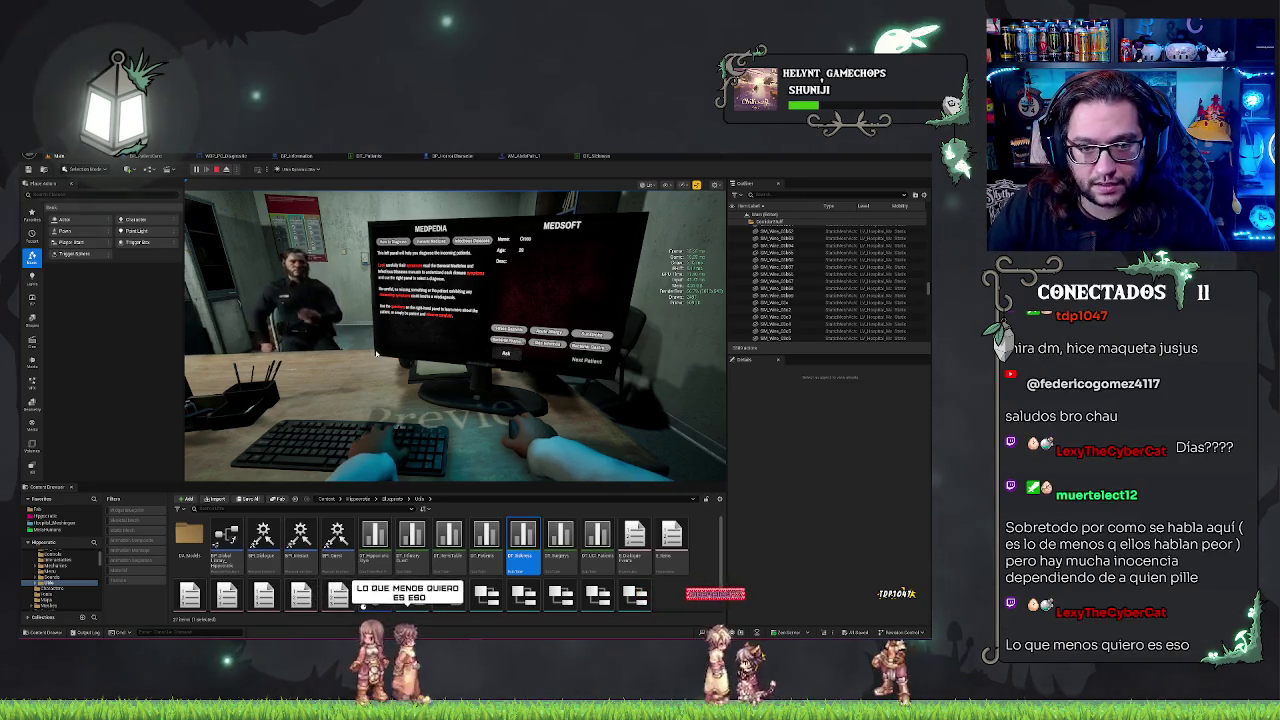
{"action": "key", "text": "Escape"}
Open the Main level from Recent Levels and start play-testing it.
{"action": "left_click", "coordinate": [47, 156]}
{"action": "mouse_move", "coordinate": [65, 197]}
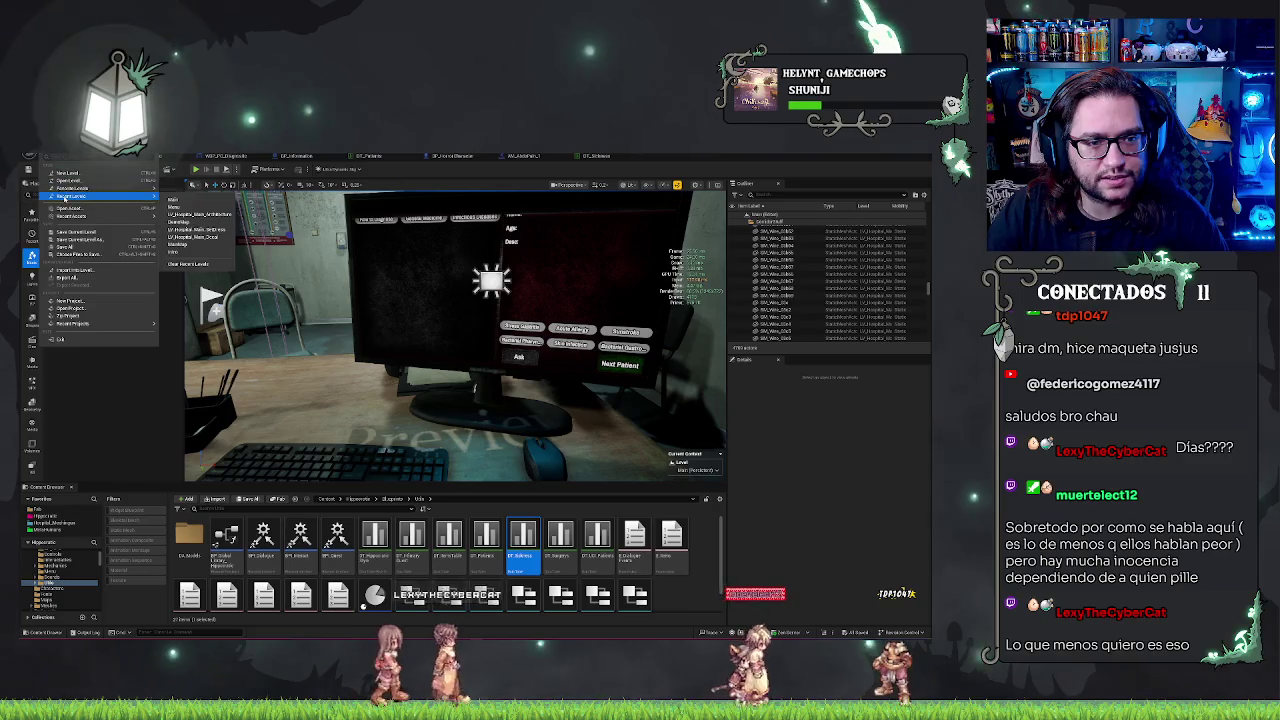
{"action": "left_click", "coordinate": [173, 199]}
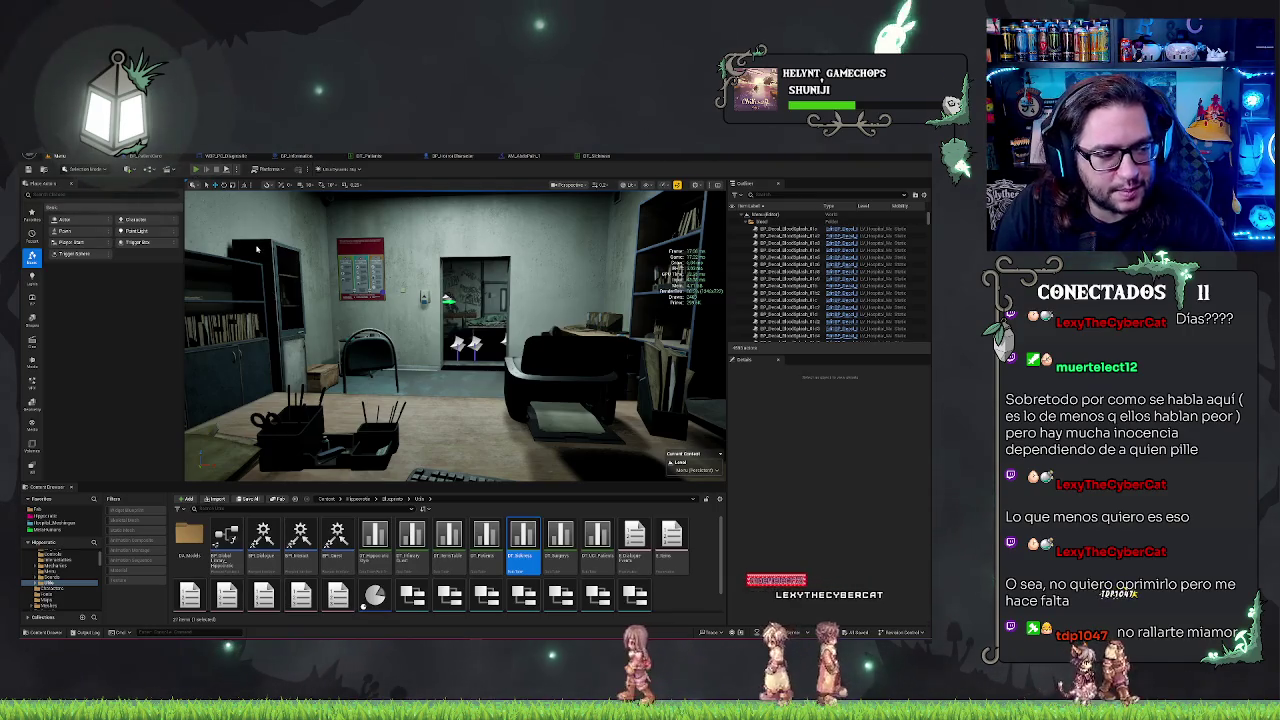
{"action": "key", "text": "alt+p"}
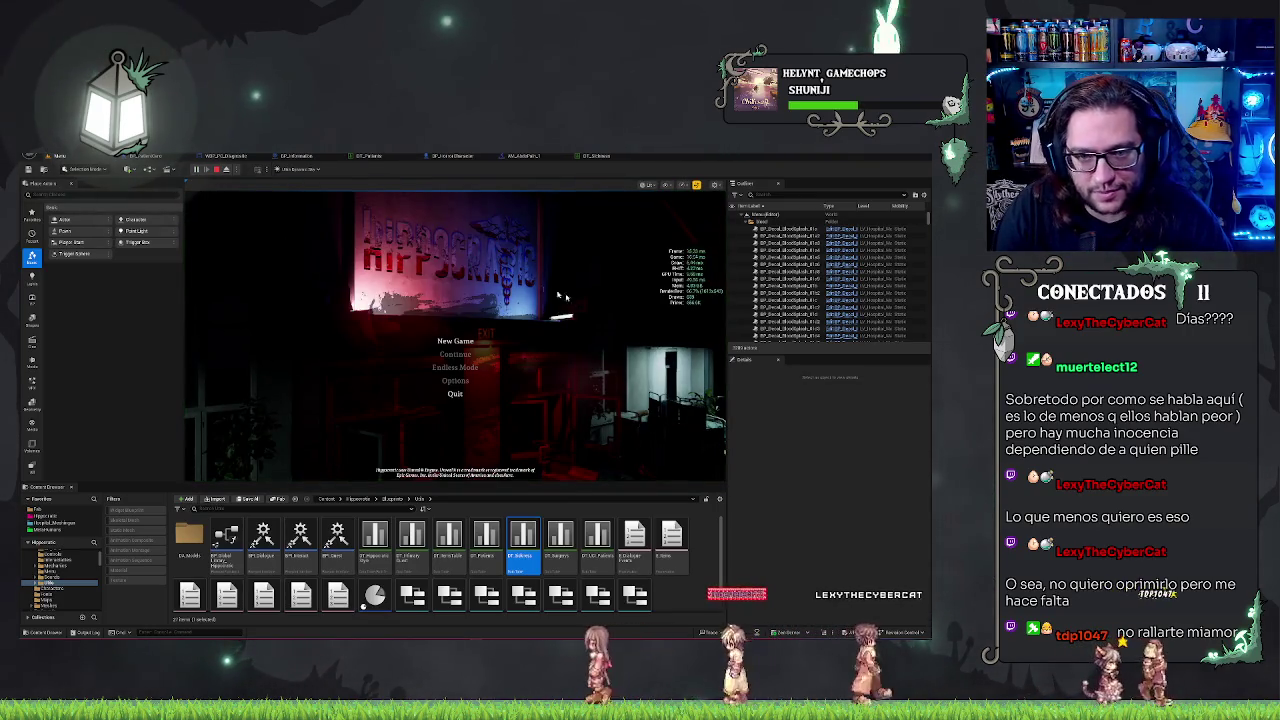
Toggle the game console on and off, then snip the title menu screen.
{"action": "key", "text": "grave"}
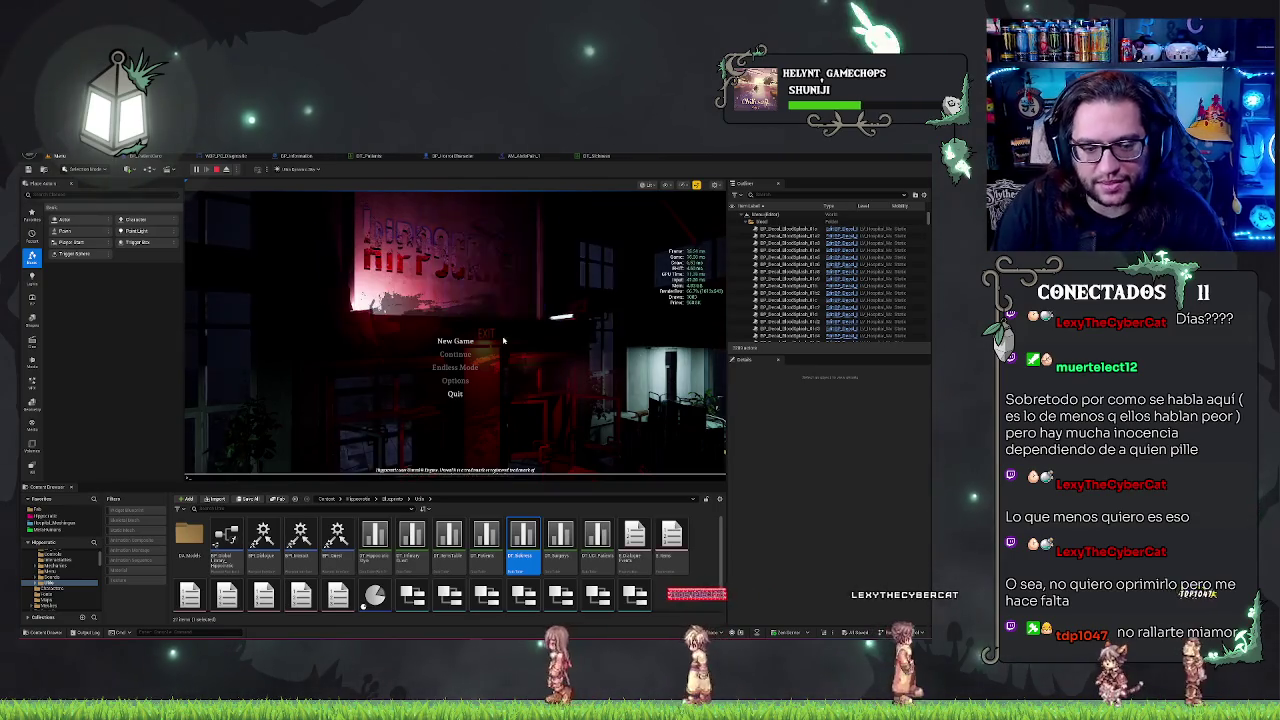
{"action": "key", "text": "grave"}
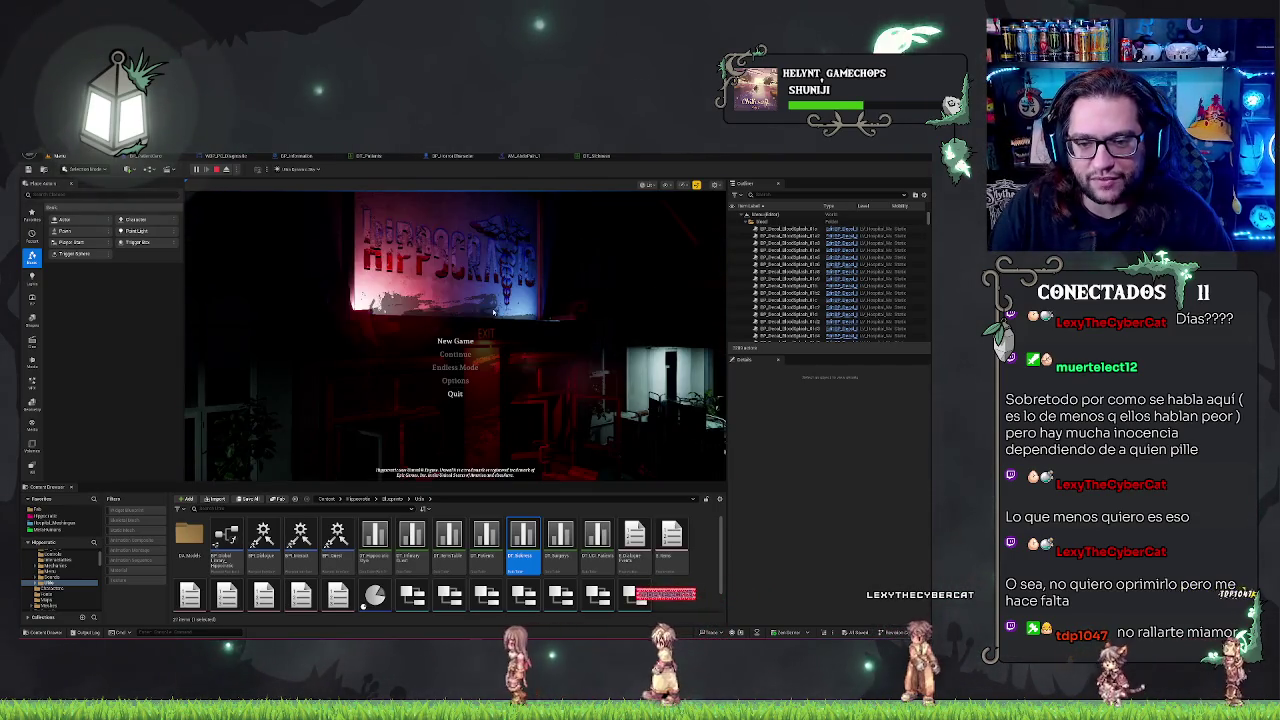
{"action": "key", "text": "super+shift+s"}
{"action": "mouse_move", "coordinate": [207, 201]}
{"action": "left_mouse_down"}
{"action": "mouse_move", "coordinate": [688, 478]}
{"action": "mouse_move", "coordinate": [726, 483]}
{"action": "left_mouse_up"}
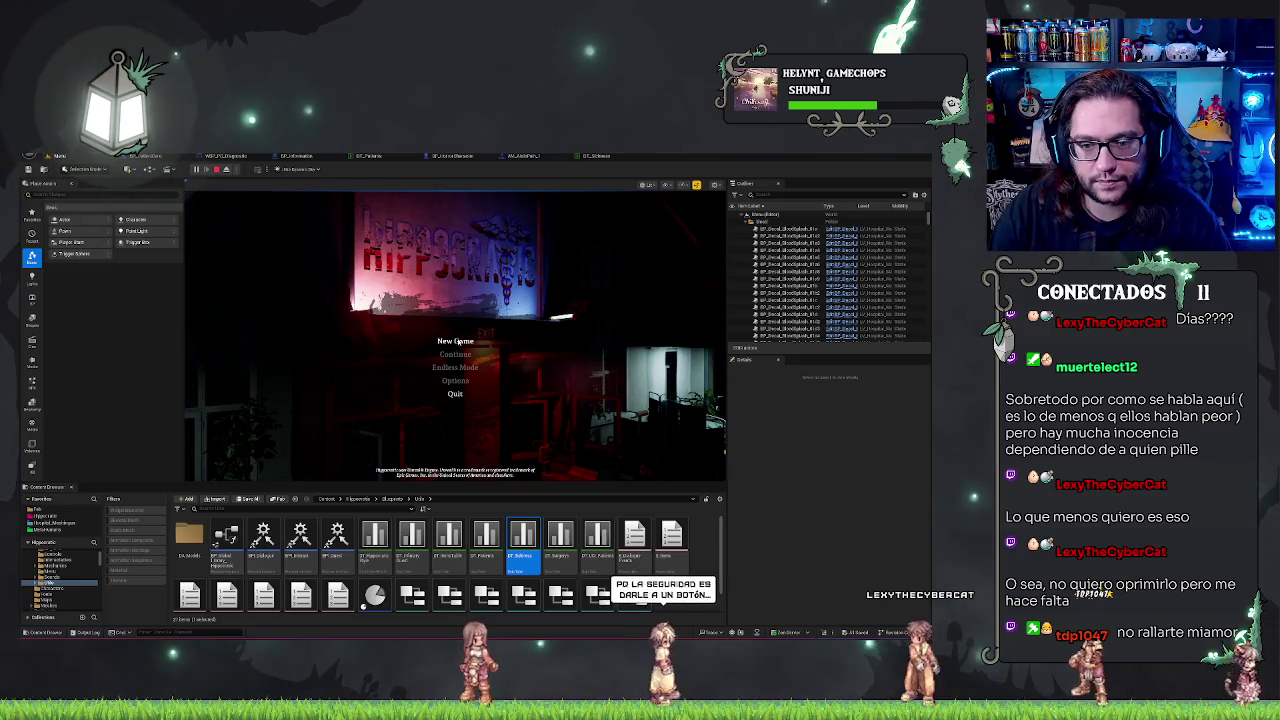
Start a New Game, walk down the hospital corridor, and snip the corridor view.
{"action": "left_click", "coordinate": [565, 350]}
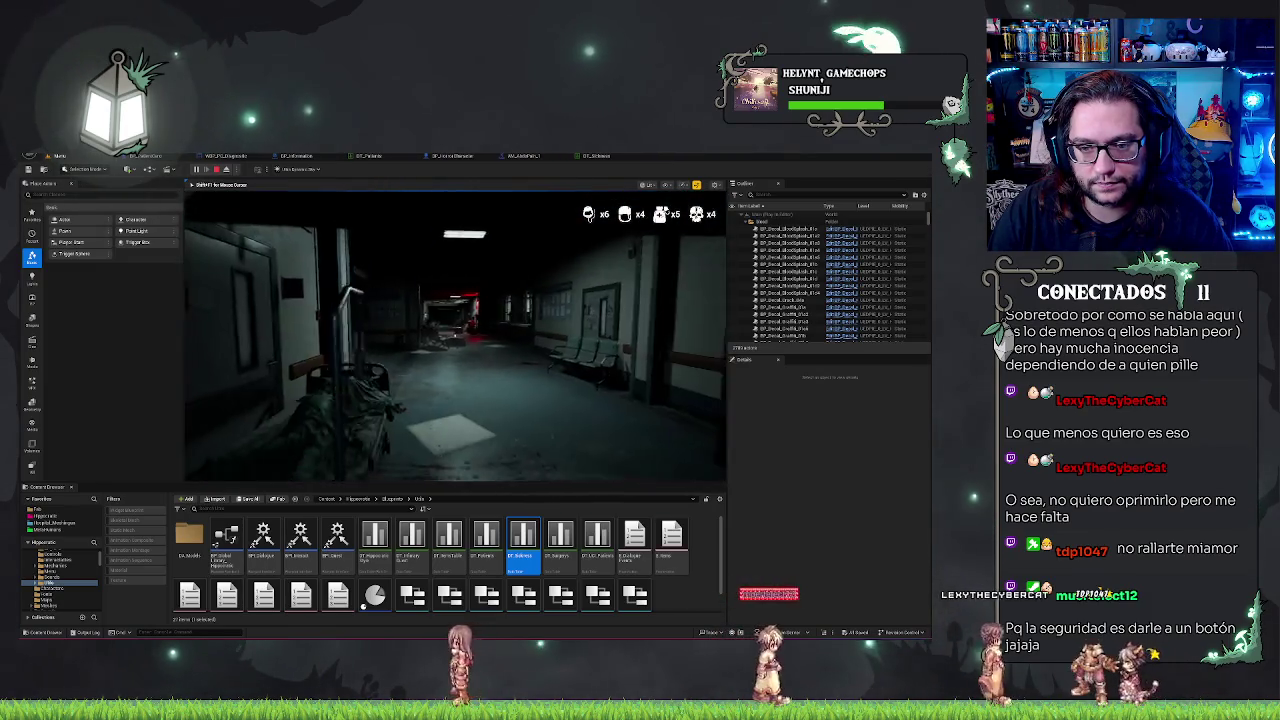
{"action": "key", "text": "w"}
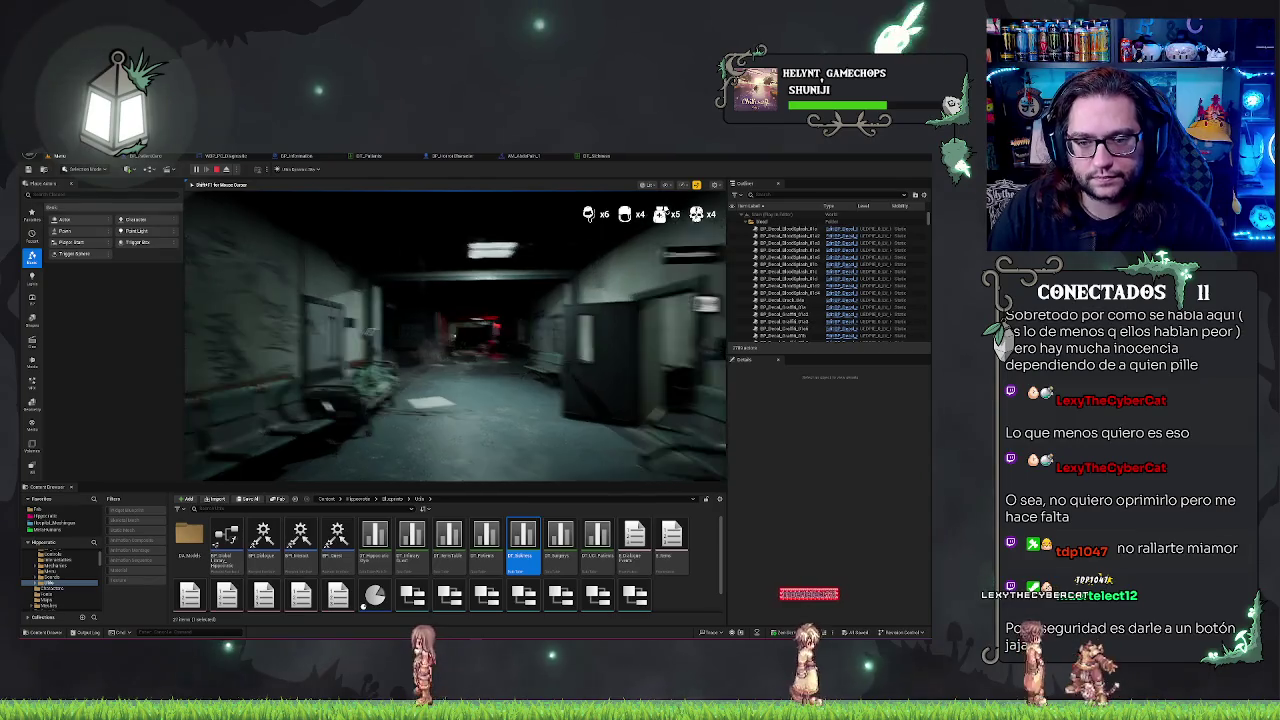
{"action": "key", "text": "super+shift+s"}
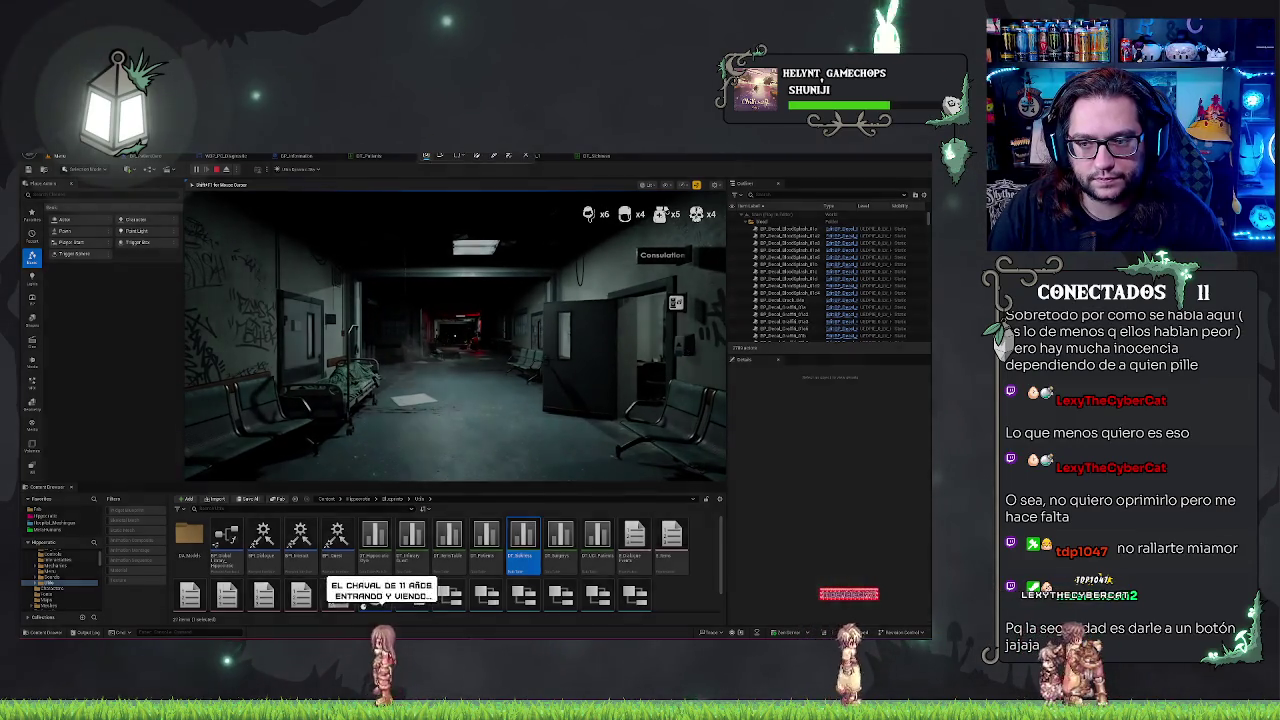
{"action": "left_click_drag", "start_coordinate": [186, 194], "coordinate": [723, 481]}
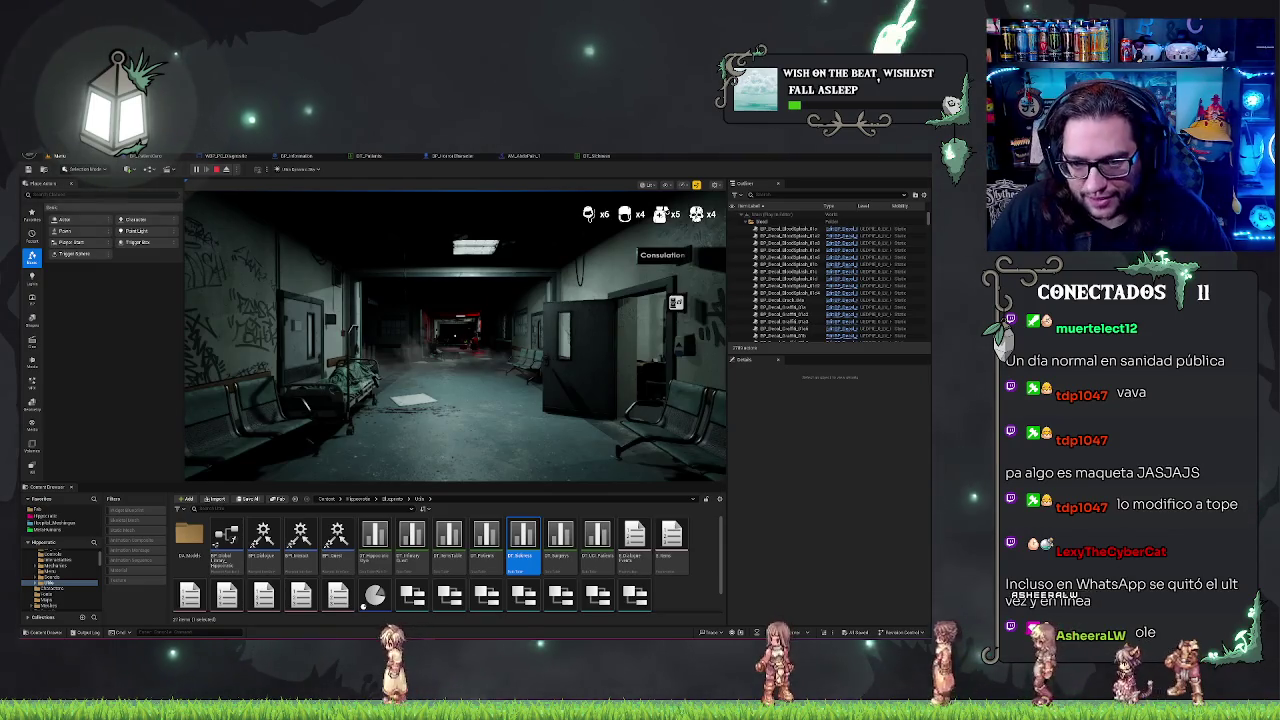
Walk a little further down the corridor, end the play session, and relaunch Play.
{"action": "left_click", "coordinate": [545, 302]}
{"action": "key", "text": "w"}
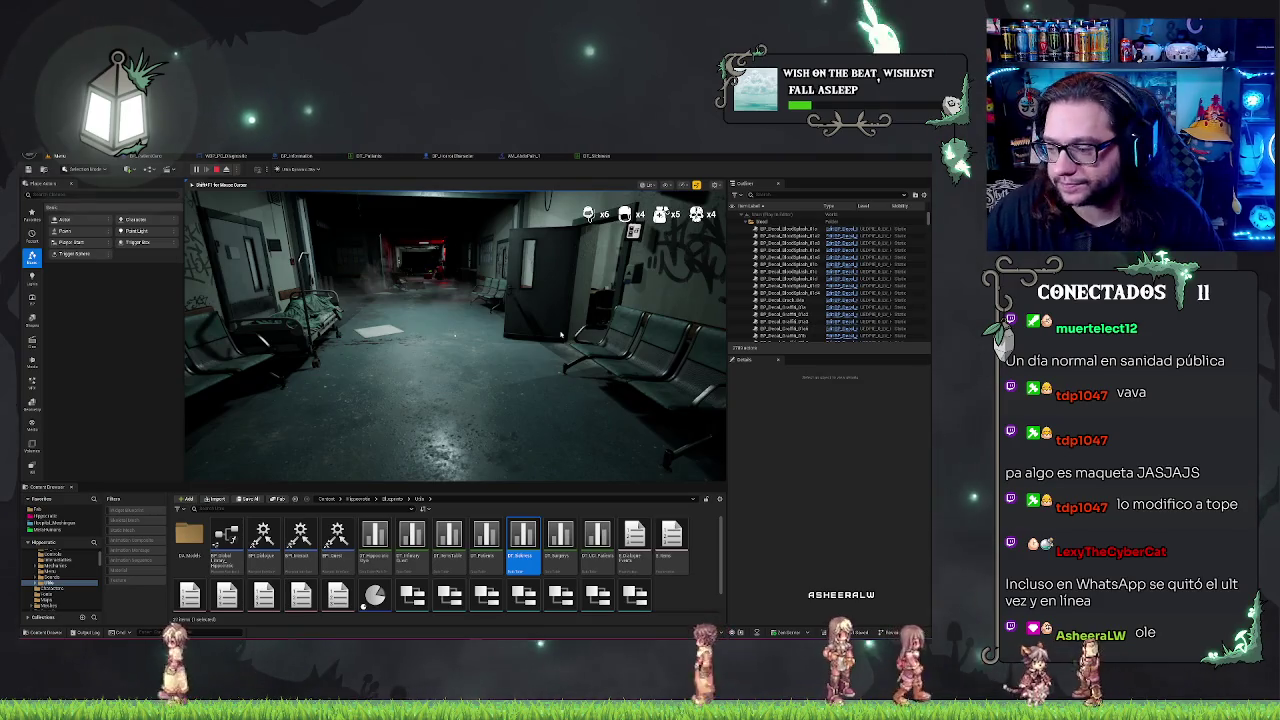
{"action": "key", "text": "Escape"}
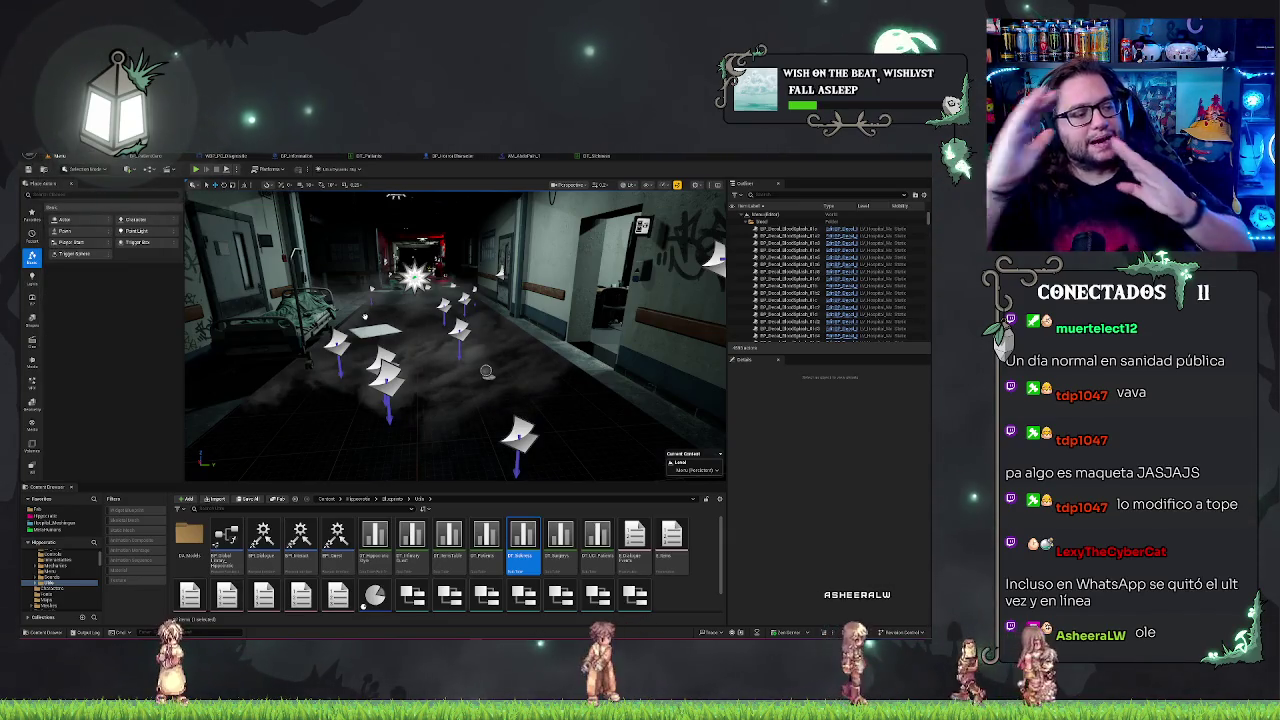
{"action": "key", "text": "alt+p"}
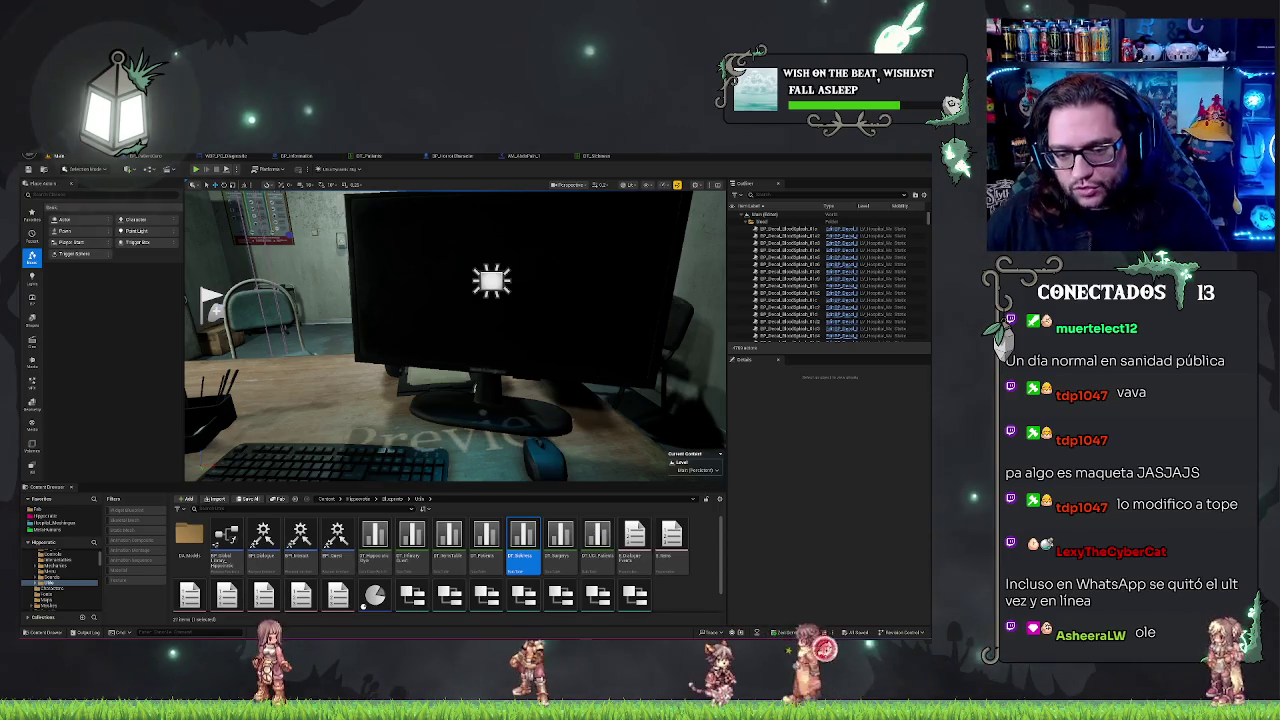
Open the BP_PatientCase blueprint for review.
{"action": "left_click", "coordinate": [700, 600]}
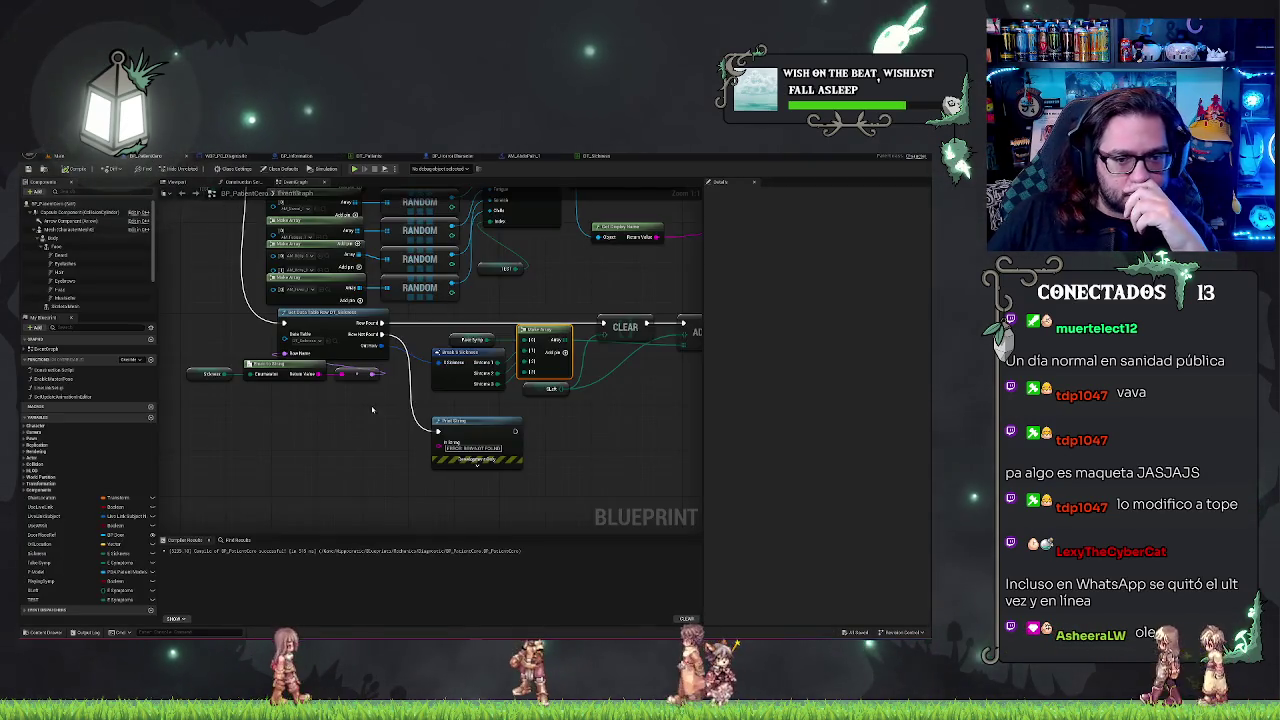
Zoom and pan the BP_PatientCase event graph to view the left part of the node chain.
{"action": "scroll", "coordinate": [372, 409], "scroll_direction": "down", "scroll_amount": 7}
{"action": "scroll", "coordinate": [467, 441], "scroll_direction": "up", "scroll_amount": 4}
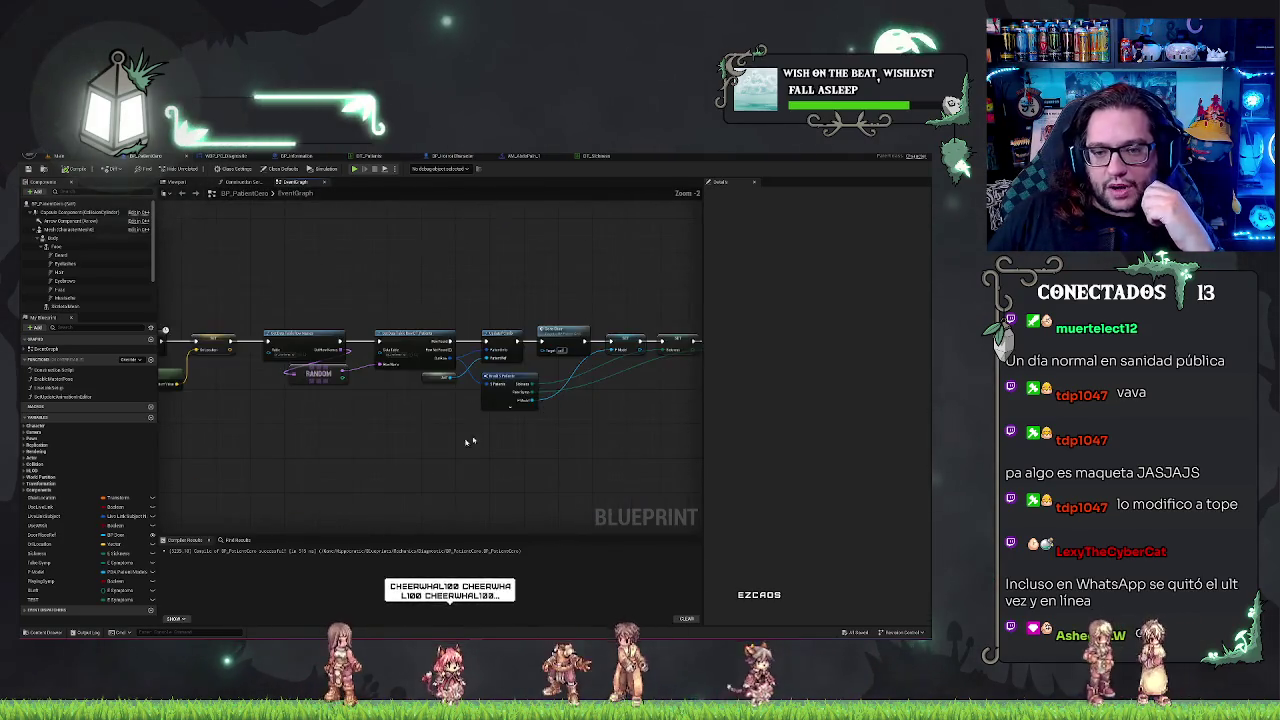
{"action": "left_click_drag", "start_coordinate": [467, 441], "coordinate": [580, 431]}
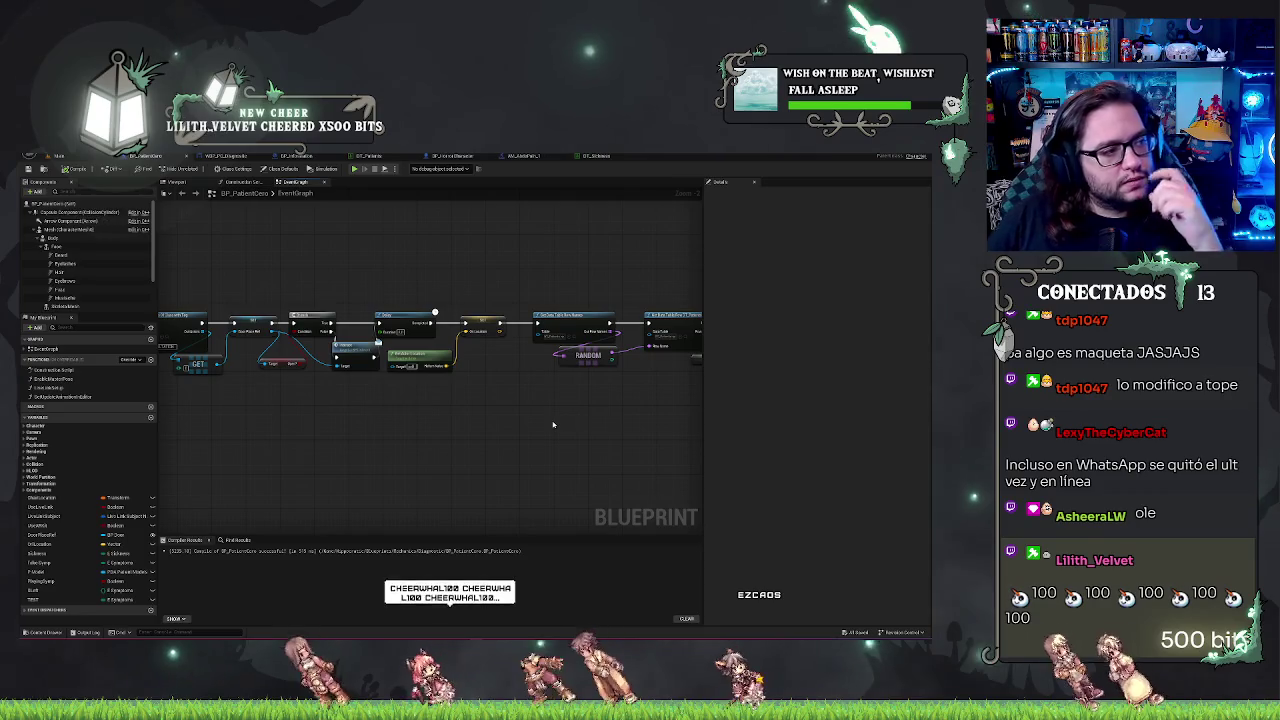